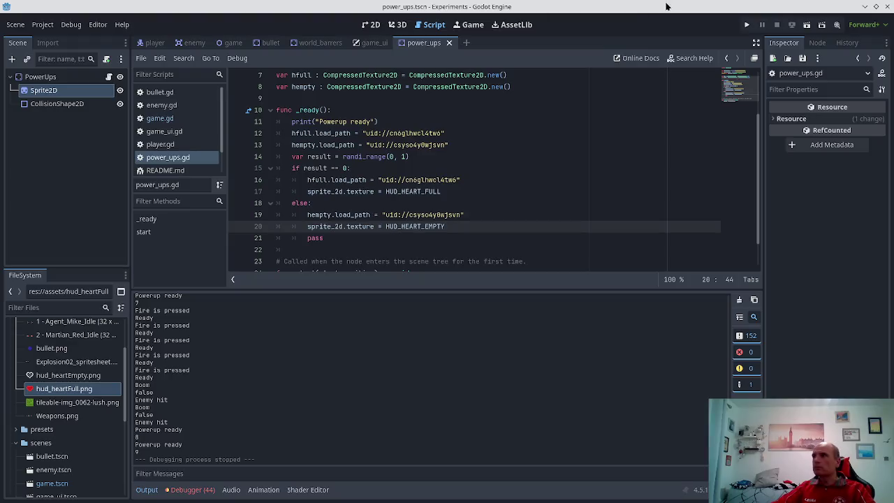
Launch the game, shoot enemies while moving, and collect a dropped white power-up
{"action": "left_click", "coordinate": [746, 25]}
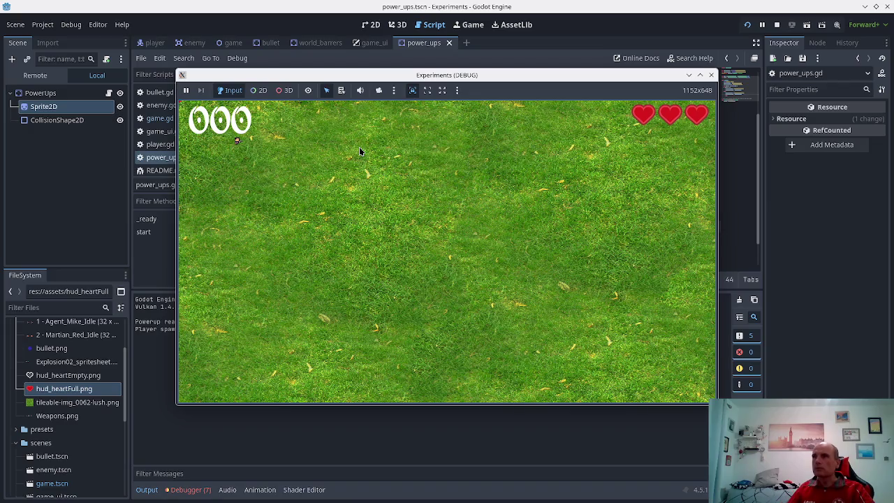
{"action": "key", "text": "Down"}
{"action": "key", "text": "space"}
{"action": "key", "text": "space"}
{"action": "key", "text": "space"}
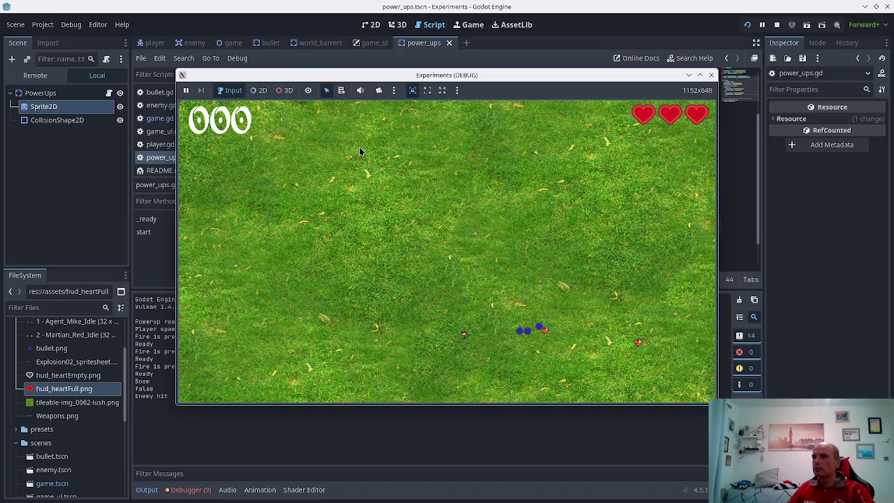
{"action": "key", "text": "Down"}
{"action": "key", "text": "space"}
{"action": "key", "text": "space"}
{"action": "key", "text": "Up"}
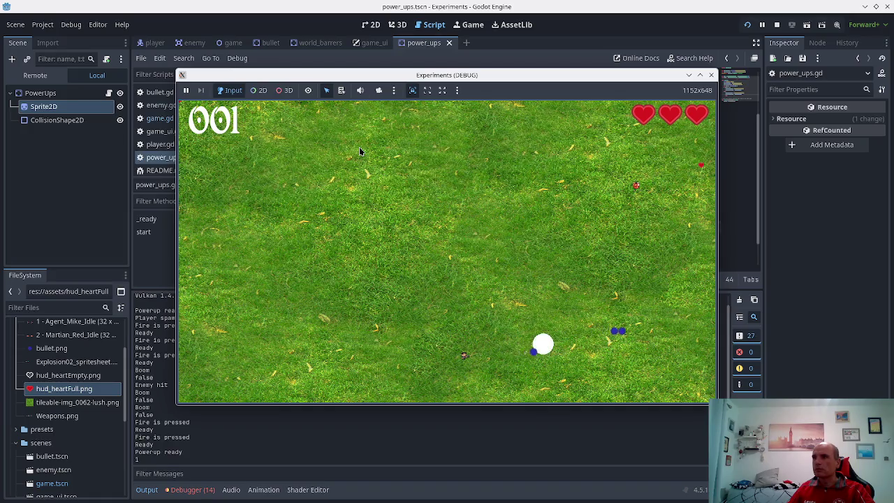
{"action": "key", "text": "Down"}
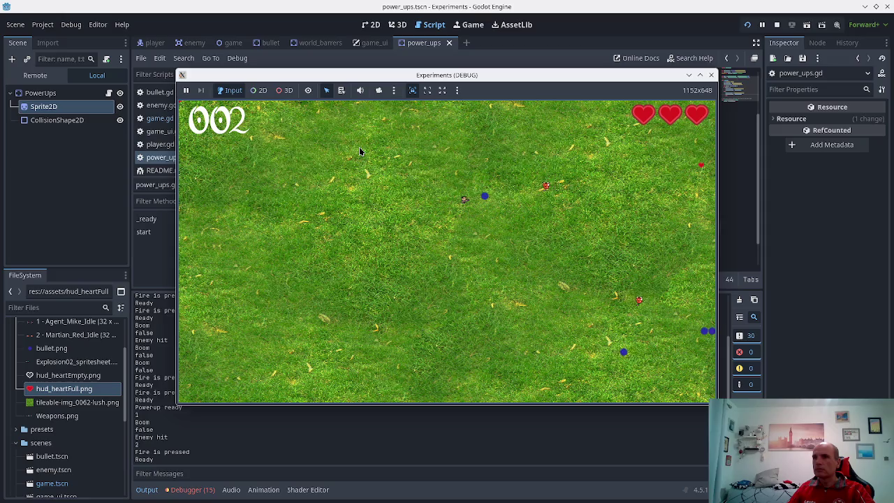
{"action": "key", "text": "space"}
{"action": "key", "text": "space"}
{"action": "key", "text": "space"}
{"action": "key", "text": "Up"}
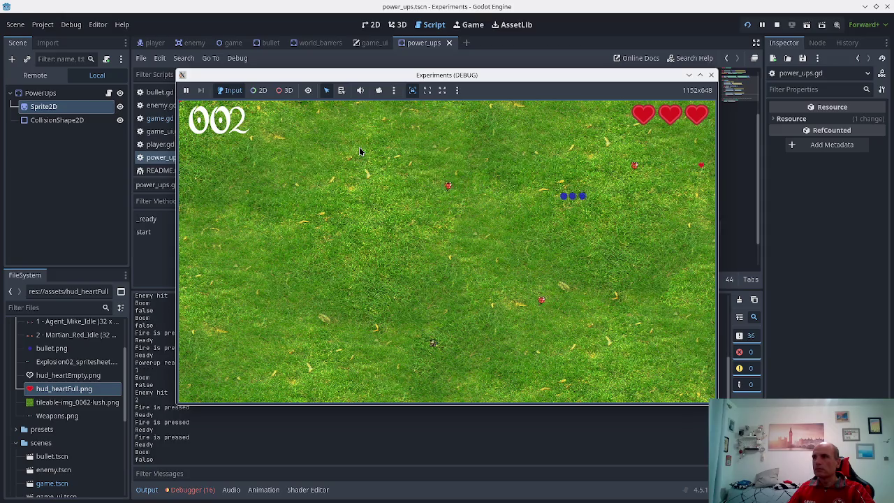
{"action": "key", "text": "space"}
{"action": "key", "text": "space"}
{"action": "key", "text": "space"}
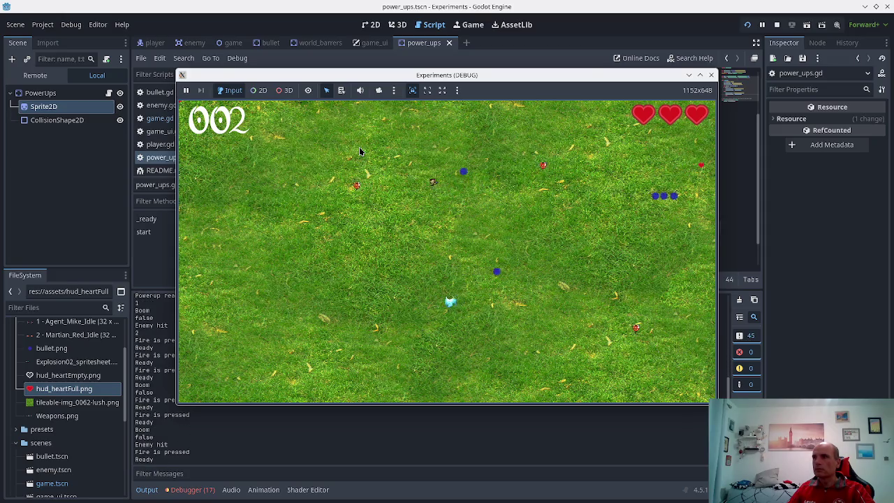
{"action": "key", "text": "Down"}
{"action": "key", "text": "Up"}
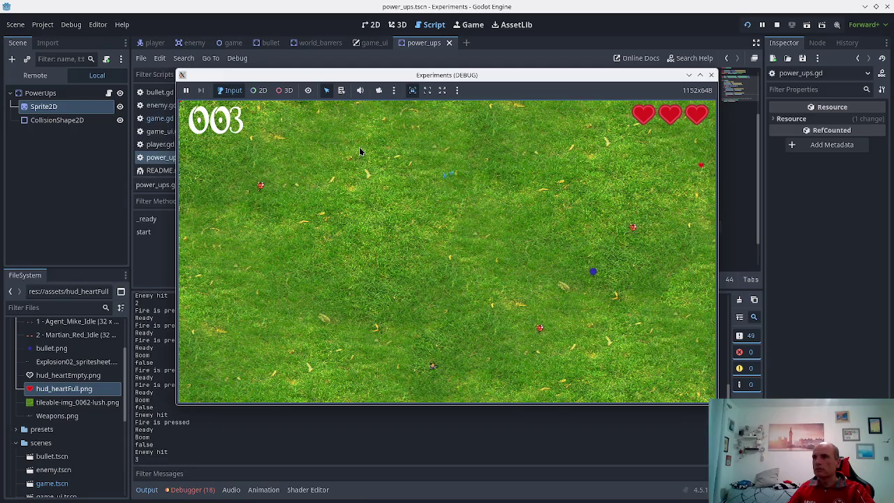
{"action": "key", "text": "space"}
{"action": "key", "text": "space"}
{"action": "key", "text": "space"}
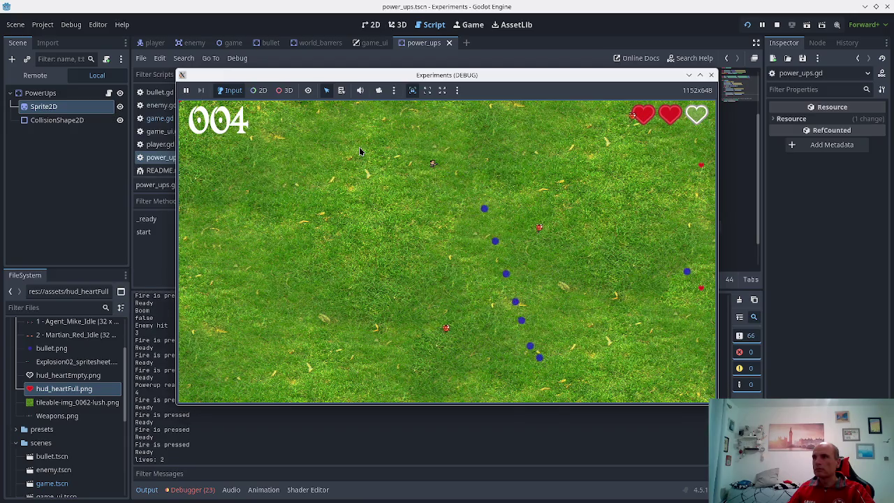
{"action": "key", "text": "Down"}
{"action": "key", "text": "space"}
{"action": "key", "text": "space"}
{"action": "key", "text": "space"}
{"action": "key", "text": "Left"}
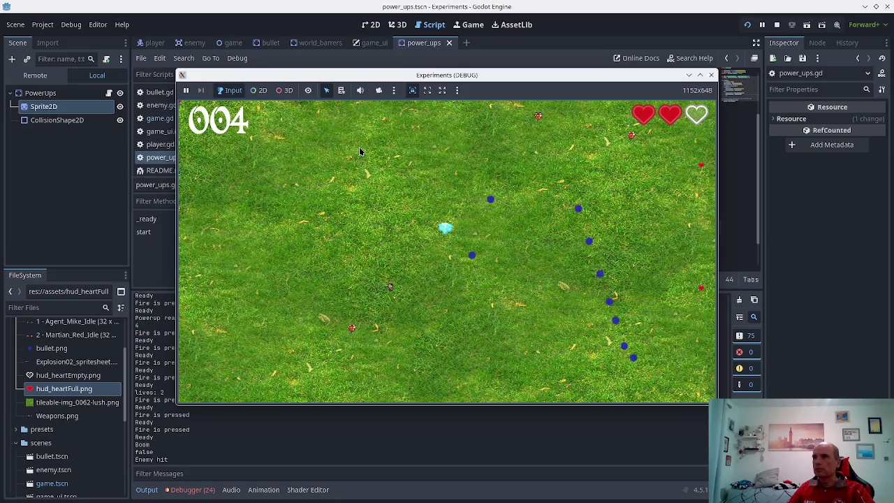
{"action": "key", "text": "Down"}
{"action": "key", "text": "space"}
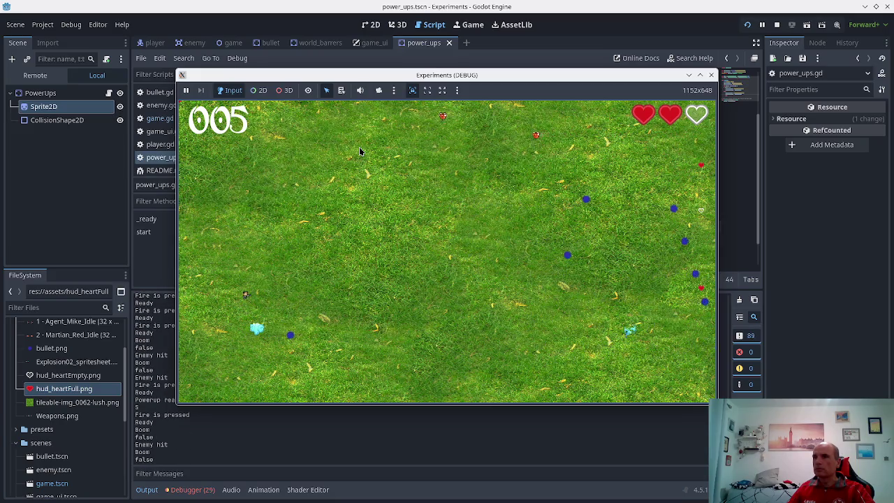
Keep firing along the left edge until the score reaches 012, then stop the run
{"action": "key", "text": "Up"}
{"action": "key", "text": "Right"}
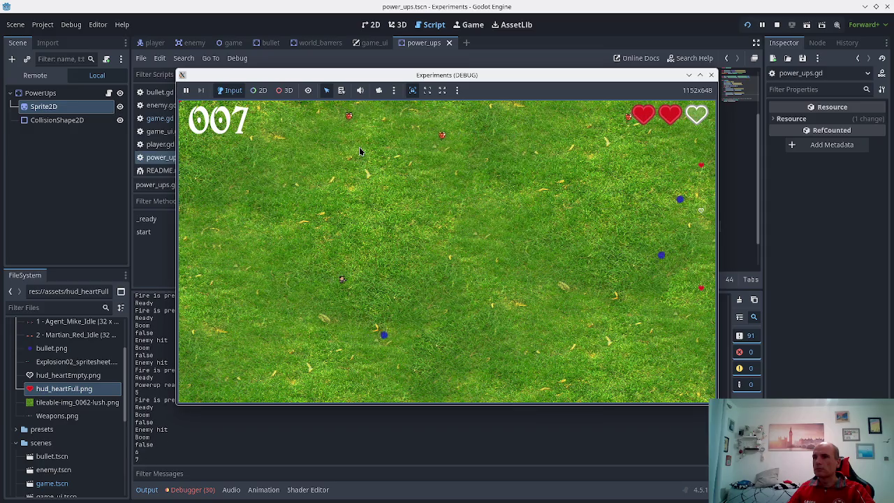
{"action": "key", "text": "Up"}
{"action": "key", "text": "Left"}
{"action": "key", "text": "Left"}
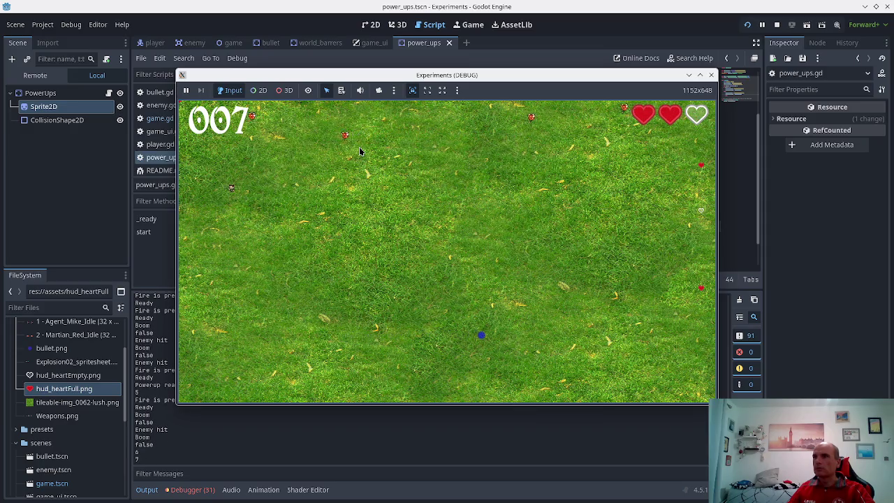
{"action": "key", "text": "Up"}
{"action": "key", "text": "space"}
{"action": "key", "text": "Up"}
{"action": "key", "text": "space"}
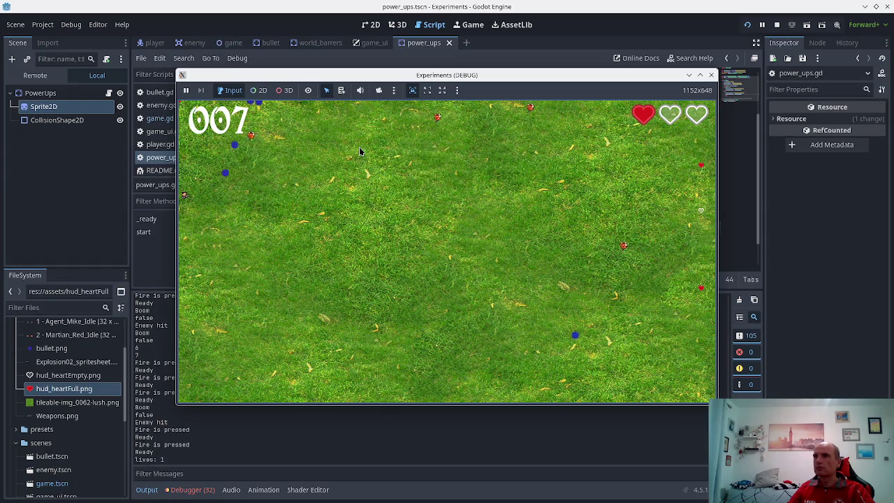
{"action": "key", "text": "space"}
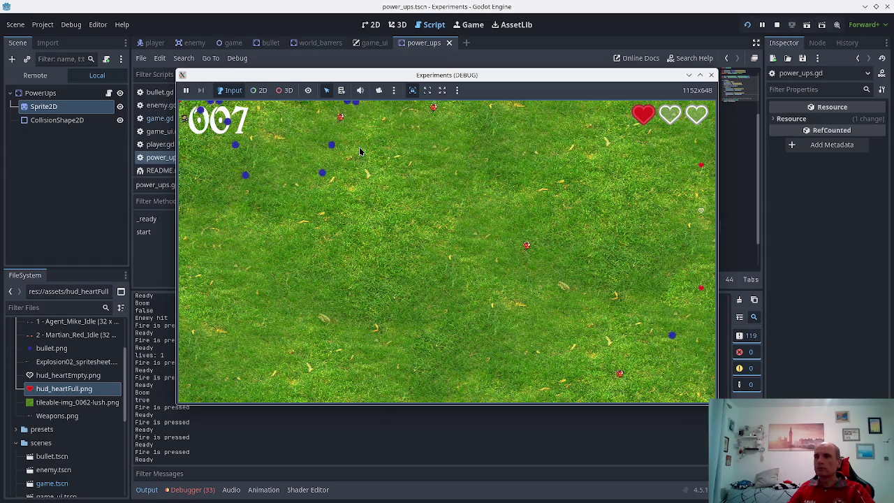
{"action": "key", "text": "Down"}
{"action": "key", "text": "space"}
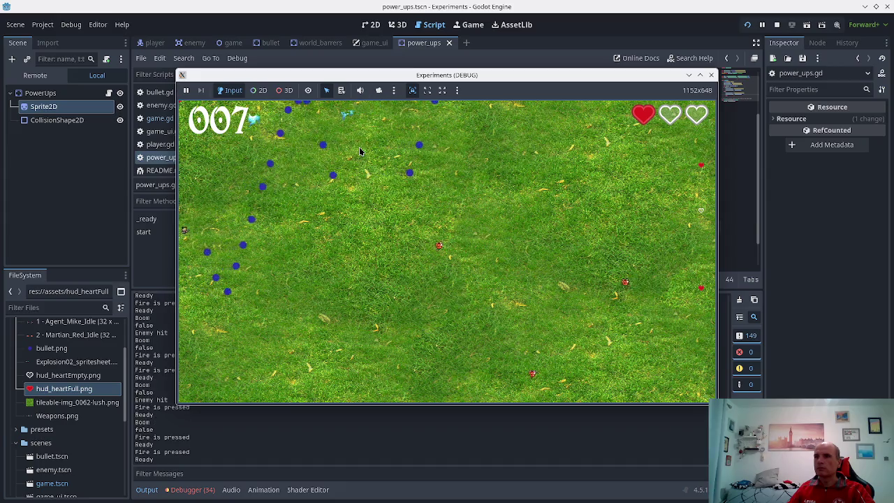
{"action": "key", "text": "Up"}
{"action": "key", "text": "Down"}
{"action": "key", "text": "space"}
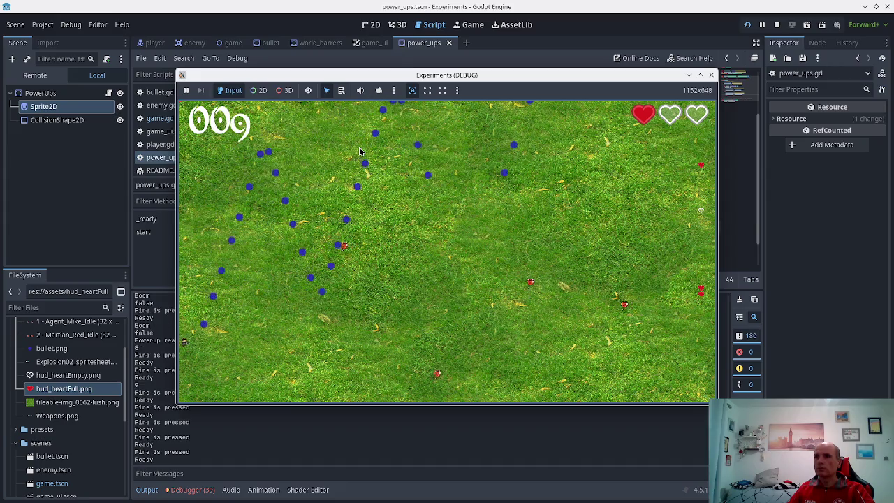
{"action": "key", "text": "space"}
{"action": "key", "text": "Down"}
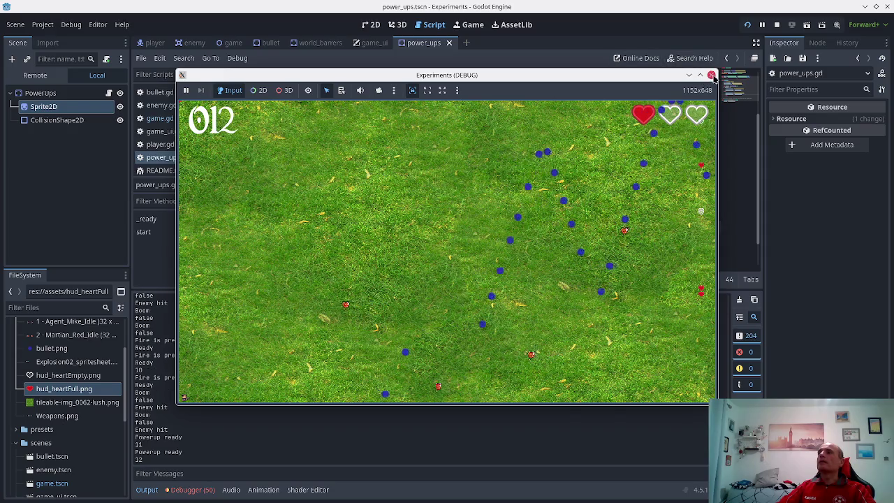
{"action": "left_click", "coordinate": [711, 75]}
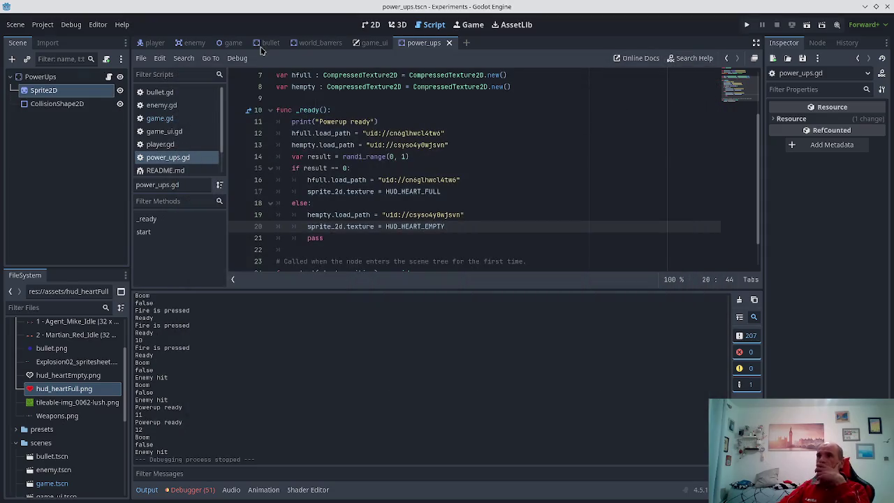
Open game.gd and review the add_child and new_item power-up spawn lines
{"action": "left_click", "coordinate": [159, 118]}
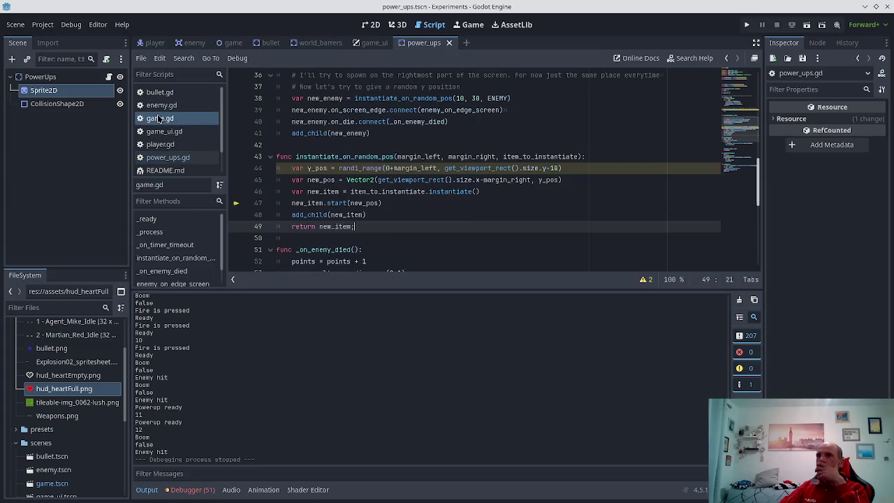
{"action": "left_click", "coordinate": [294, 215]}
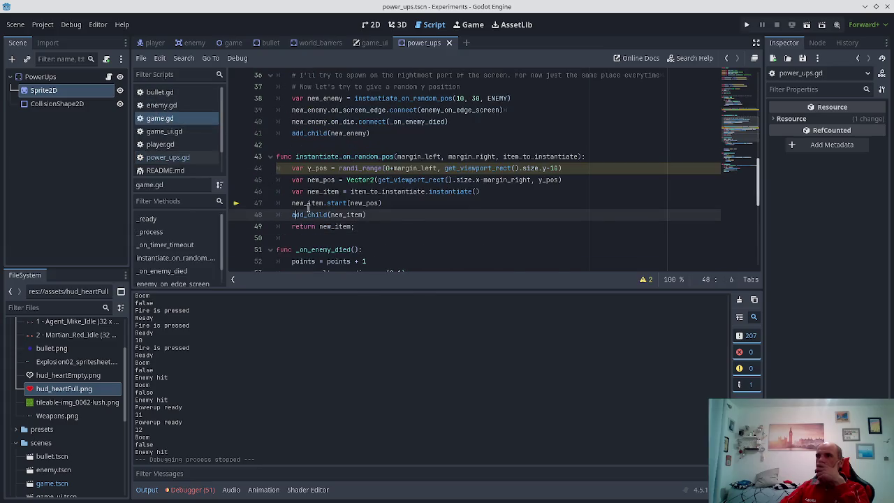
{"action": "scroll", "coordinate": [308, 210], "scroll_direction": "down", "scroll_amount": 2}
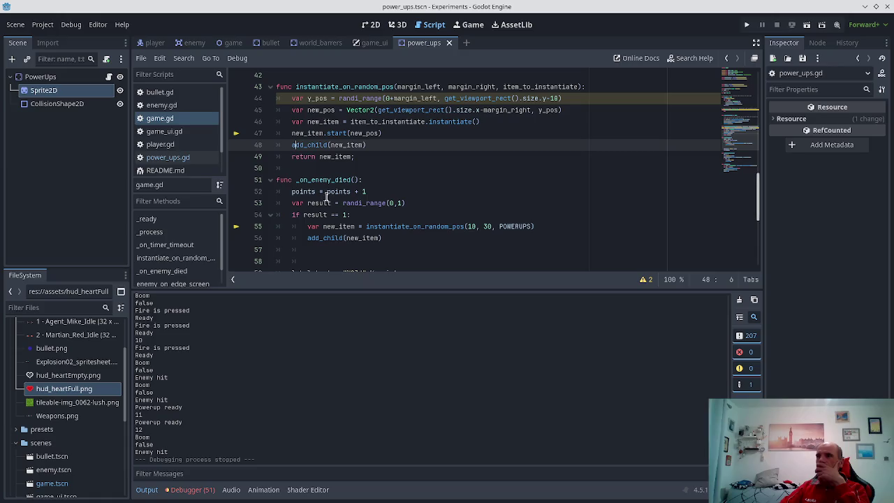
{"action": "scroll", "coordinate": [330, 199], "scroll_direction": "down", "scroll_amount": 2}
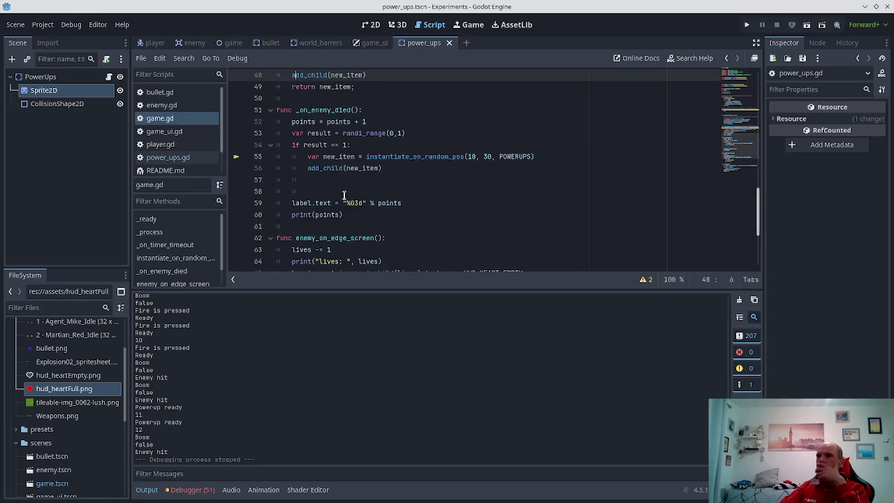
{"action": "scroll", "coordinate": [343, 199], "scroll_direction": "down", "scroll_amount": 3}
{"action": "scroll", "coordinate": [339, 204], "scroll_direction": "up", "scroll_amount": 3}
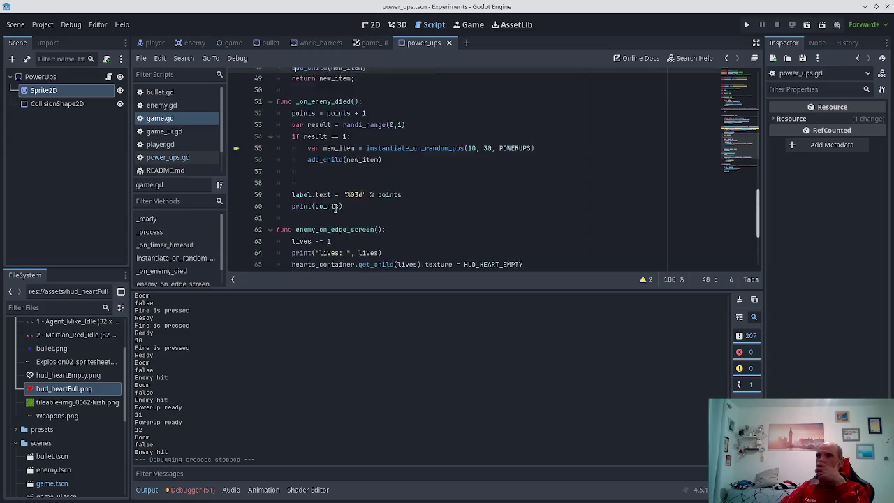
{"action": "scroll", "coordinate": [336, 207], "scroll_direction": "up", "scroll_amount": 2}
{"action": "left_click", "coordinate": [335, 226]}
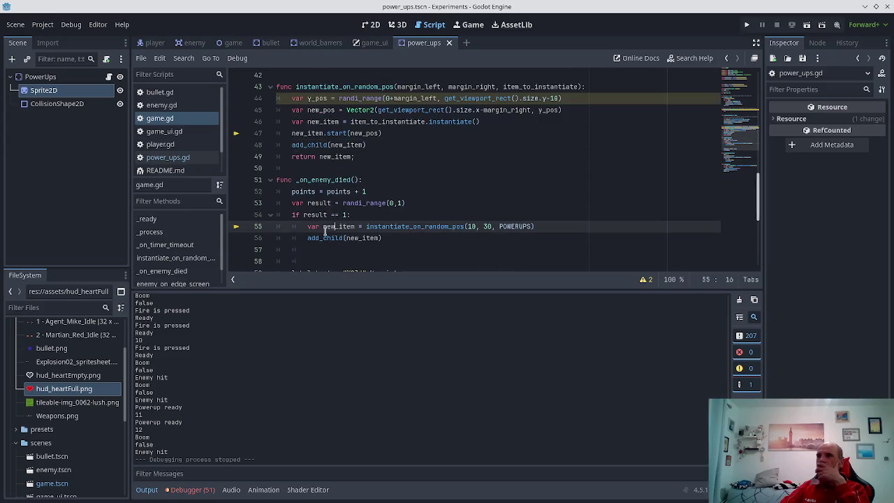
{"action": "left_click", "coordinate": [315, 259]}
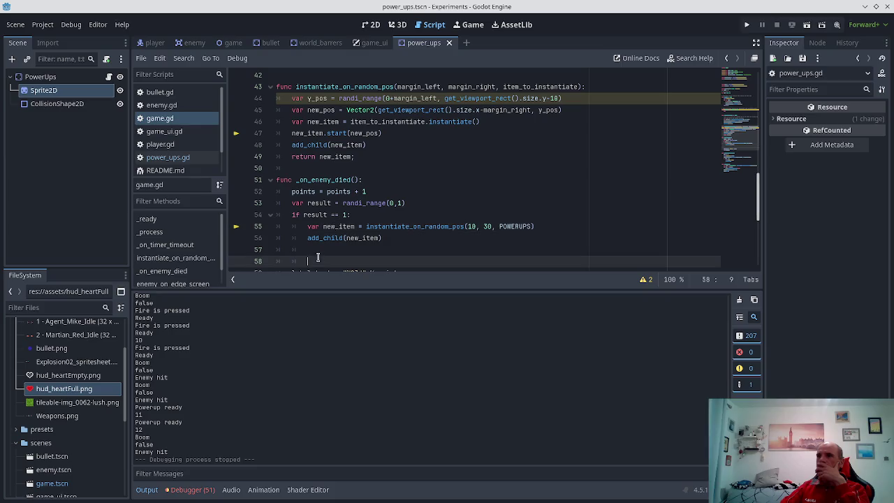
{"action": "scroll", "coordinate": [337, 255], "scroll_direction": "down", "scroll_amount": 1}
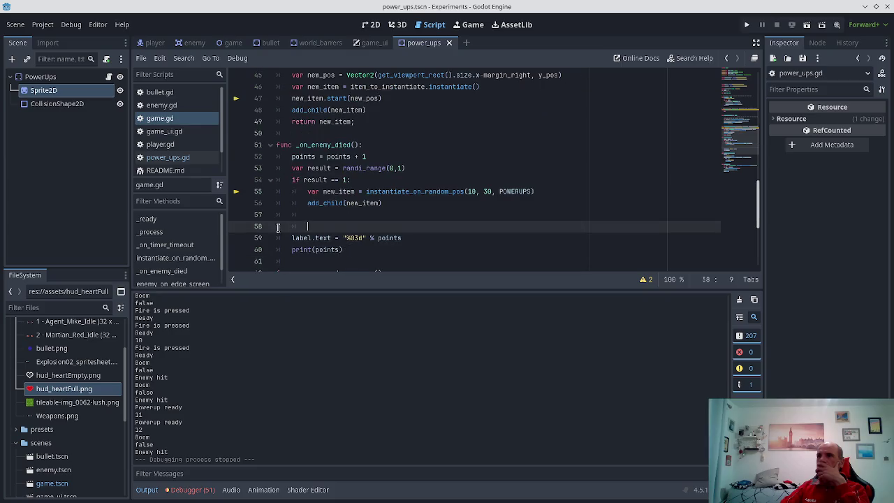
{"action": "scroll", "coordinate": [318, 220], "scroll_direction": "down", "scroll_amount": 1}
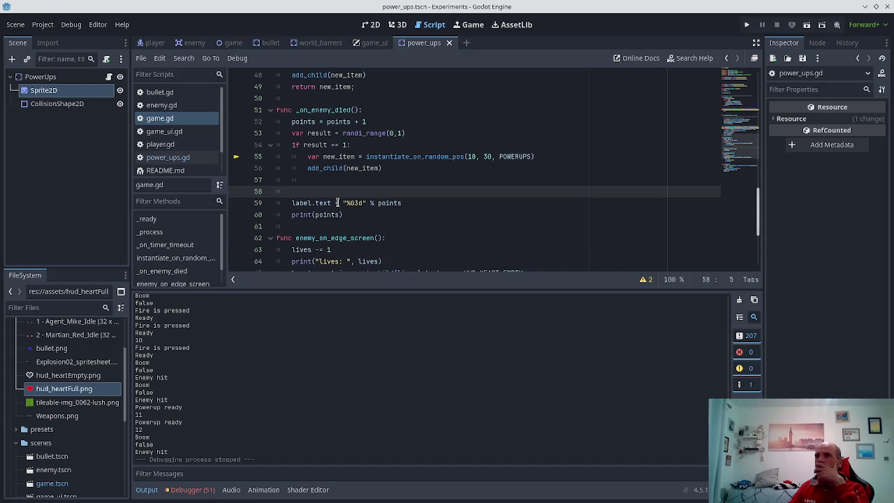
Remove the empty line 58 from game.gd, save it, and open power_ups.gd
{"action": "key", "text": "BackSpace"}
{"action": "key", "text": "BackSpace"}
{"action": "key", "text": "BackSpace"}
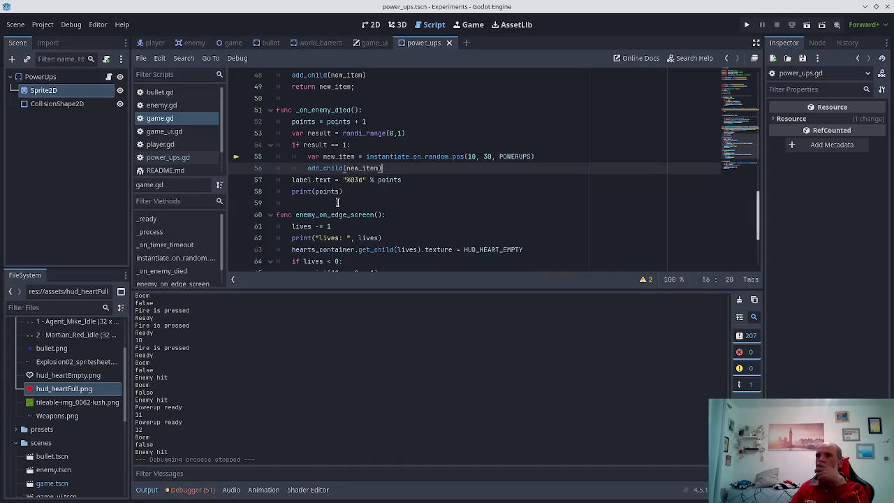
{"action": "key", "text": "Up"}
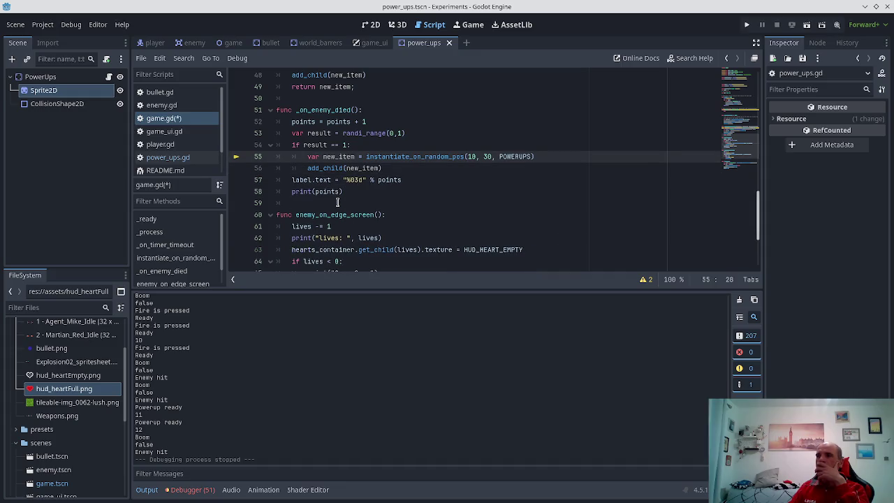
{"action": "key", "text": "Down"}
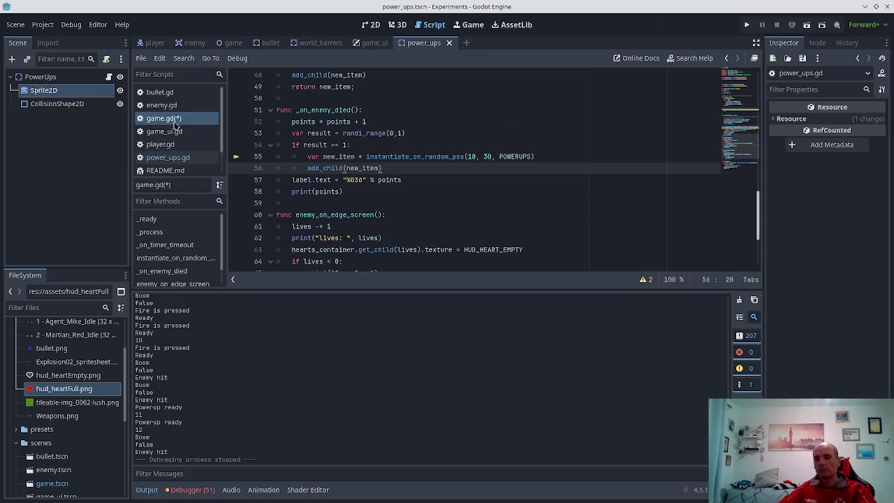
{"action": "key", "text": "ctrl+s"}
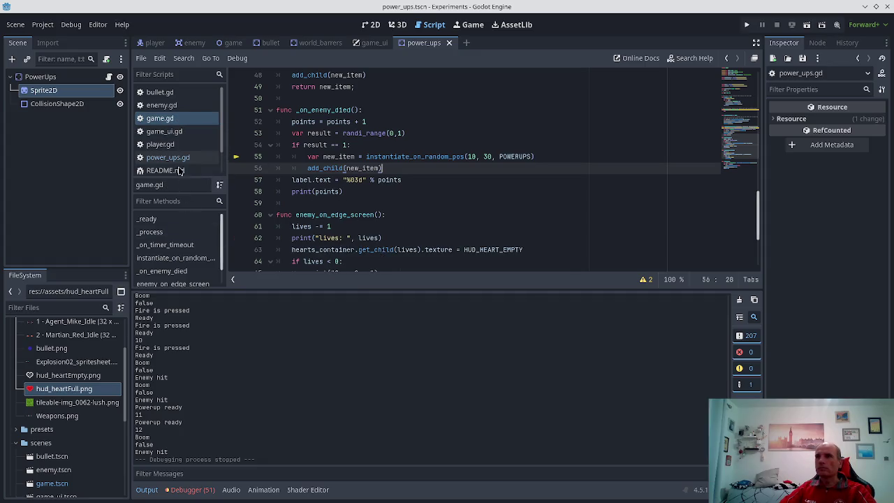
{"action": "left_click", "coordinate": [199, 159]}
Comment out the hfull/hempty load lines, the result line and the if result == 0 check
{"action": "left_click", "coordinate": [377, 151]}
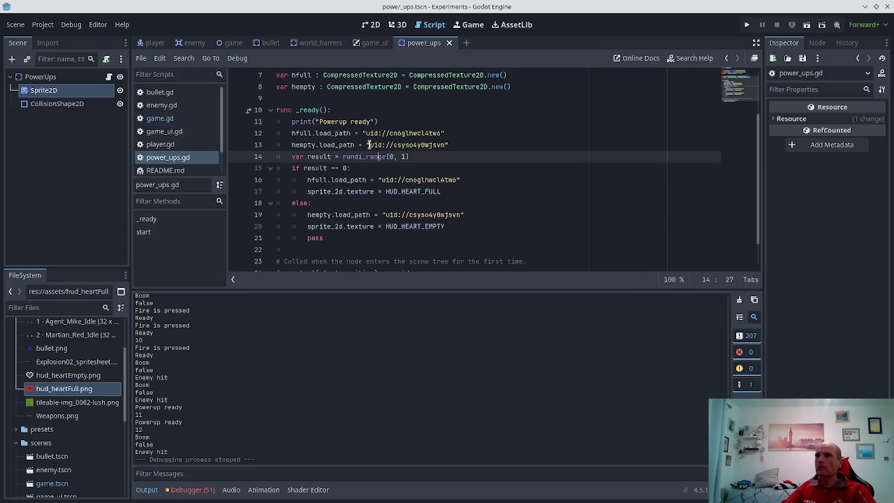
{"action": "left_click", "coordinate": [368, 145]}
{"action": "key", "text": "Up"}
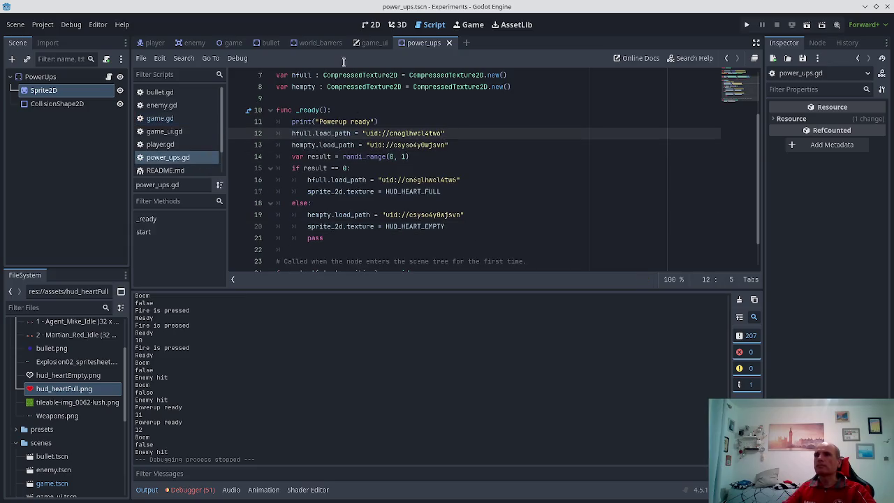
{"action": "key", "text": "ctrl+k"}
{"action": "key", "text": "Down"}
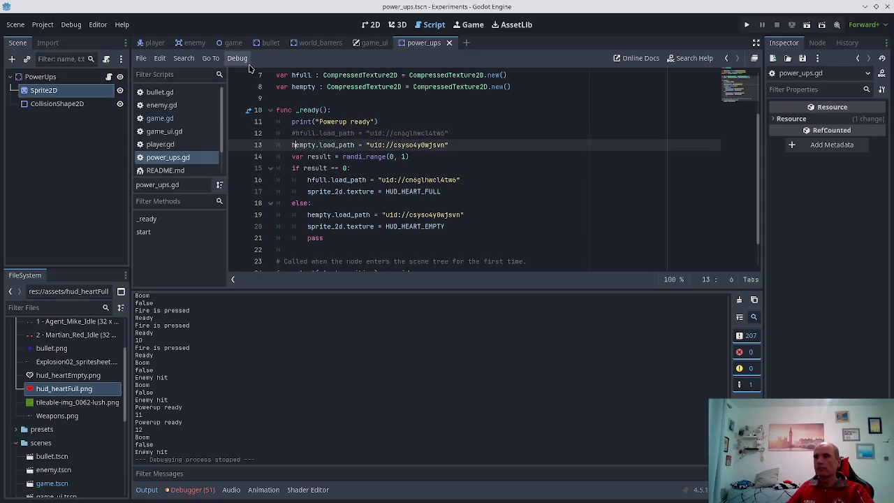
{"action": "key", "text": "ctrl+k"}
{"action": "key", "text": "Down"}
{"action": "key", "text": "ctrl+k"}
{"action": "key", "text": "Down"}
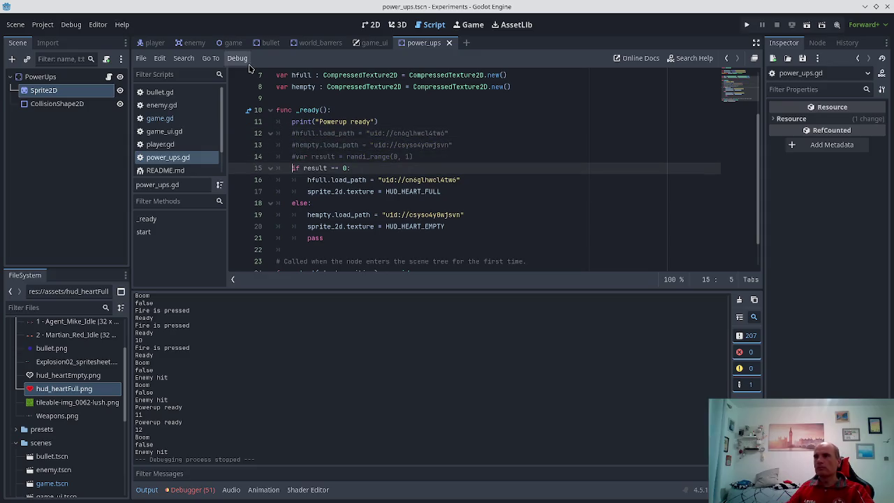
{"action": "key", "text": "ctrl+k"}
{"action": "key", "text": "Down"}
{"action": "key", "text": "ctrl+k"}
Comment out the remaining HUD_HEART_FULL/HUD_HEART_EMPTY if/else lines and save power_ups.gd
{"action": "key", "text": "Down"}
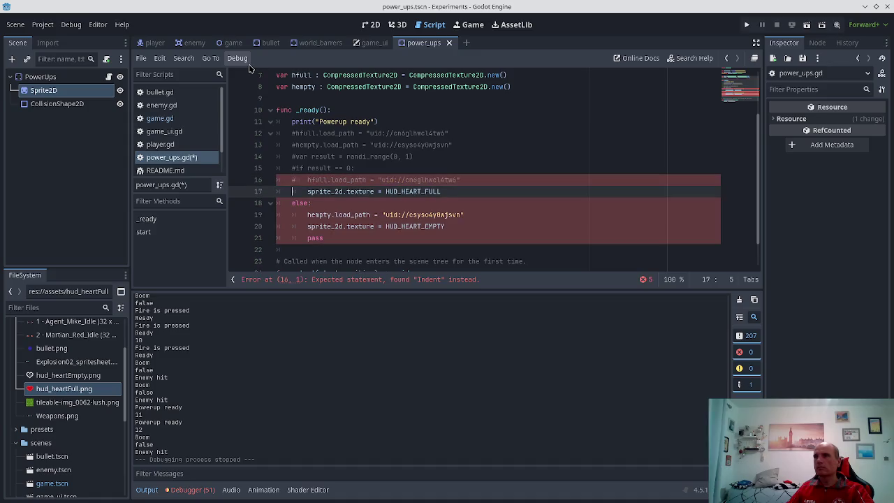
{"action": "type", "text": "3"}
{"action": "key", "text": "Down"}
{"action": "key", "text": "Up"}
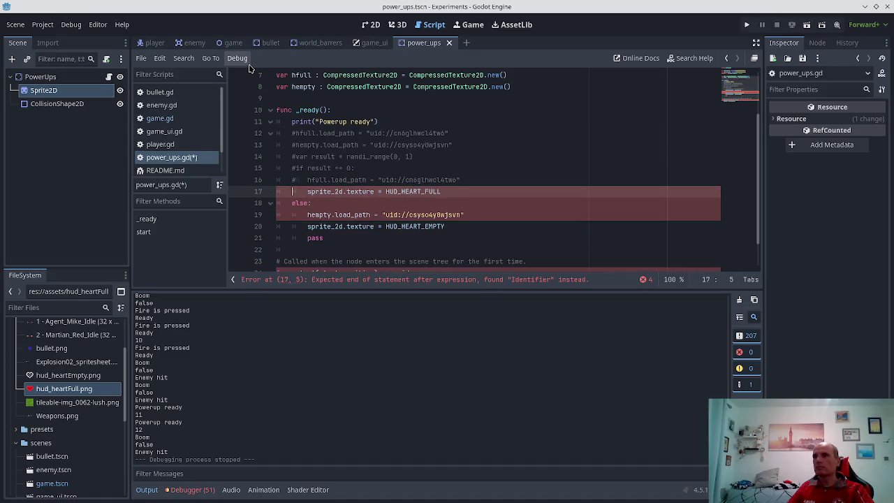
{"action": "key", "text": "ctrl+k"}
{"action": "key", "text": "Down"}
{"action": "key", "text": "ctrl+k"}
{"action": "key", "text": "Down"}
{"action": "key", "text": "ctrl+k"}
{"action": "key", "text": "Down"}
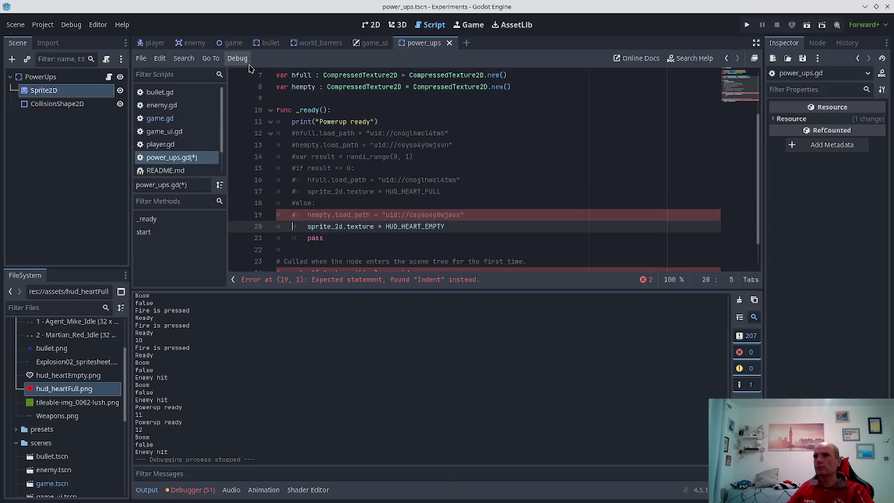
{"action": "key", "text": "ctrl+k"}
{"action": "key", "text": "Down"}
{"action": "key", "text": "ctrl+s"}
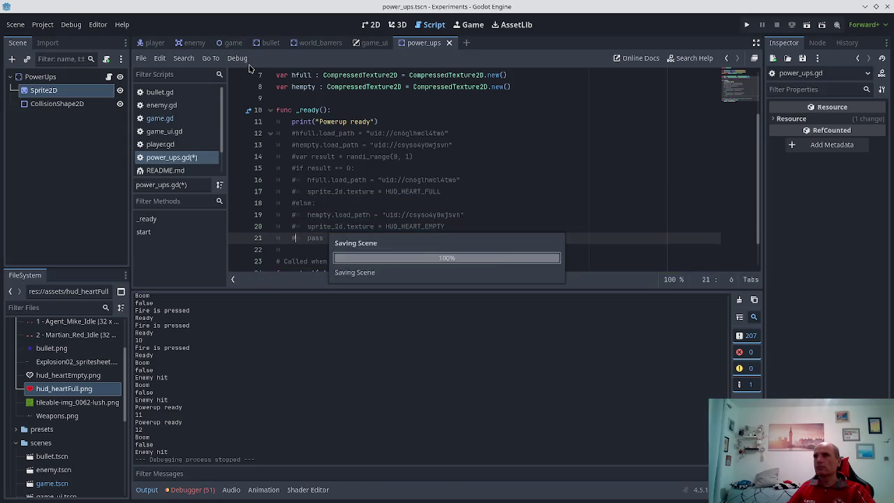
Begin a print("powerups start") line as the first statement of start()
{"action": "scroll", "coordinate": [371, 249], "scroll_direction": "down", "scroll_amount": 1}
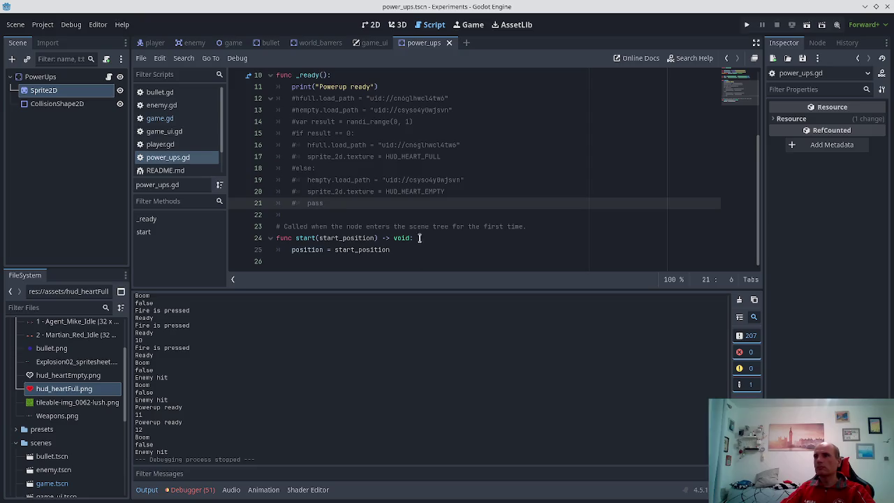
{"action": "left_click", "coordinate": [419, 237]}
{"action": "key", "text": "Return"}
{"action": "type", "text": "print("}
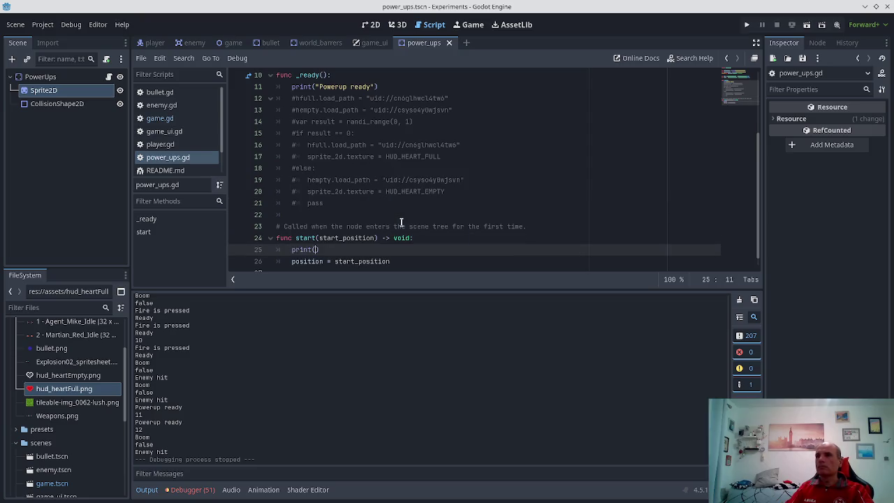
{"action": "type", "text": "(Pow"}
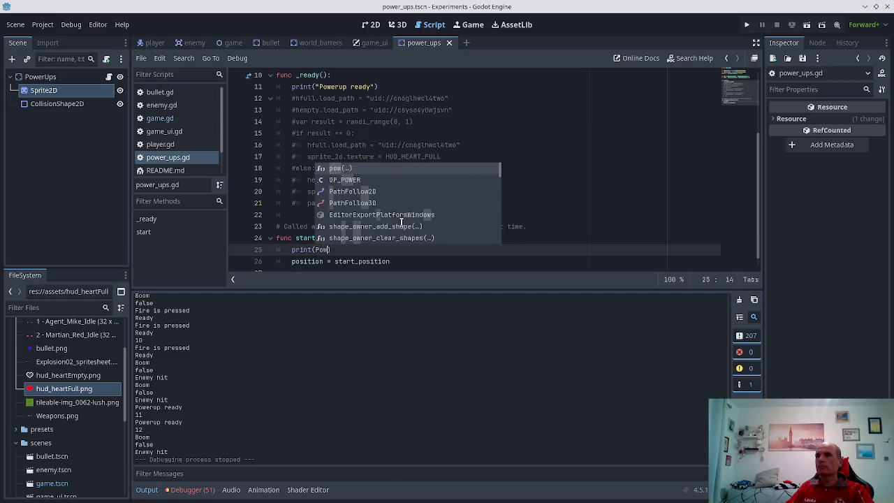
{"action": "key", "text": "BackSpace"}
{"action": "key", "text": "BackSpace"}
{"action": "type", "text": "\"powerups s"}
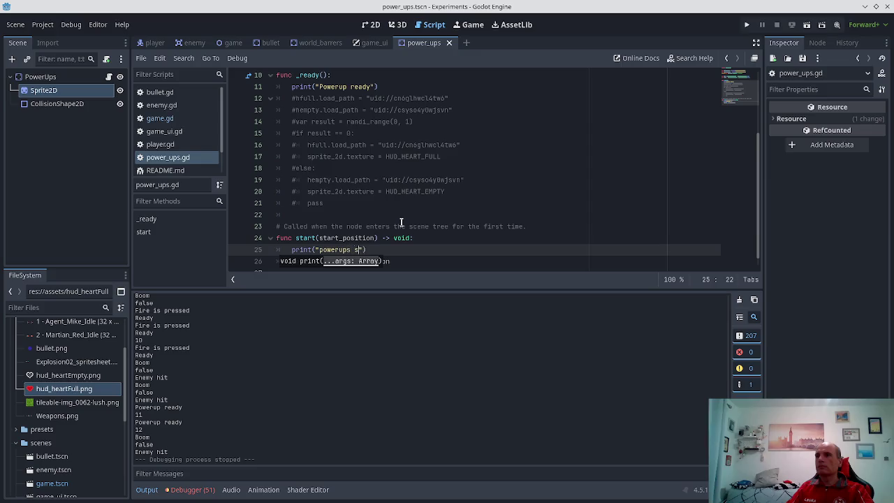
{"action": "type", "text": "tart"}
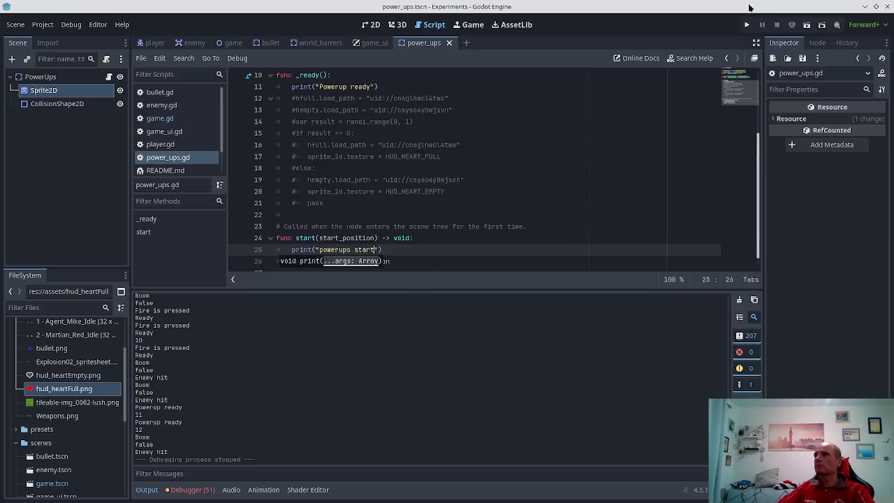
In game.gd, replace randi_range(0,1) with 1 for result, save, and run the game with F5
{"action": "scroll", "coordinate": [348, 147], "scroll_direction": "up", "scroll_amount": 1}
{"action": "left_click", "coordinate": [156, 43]}
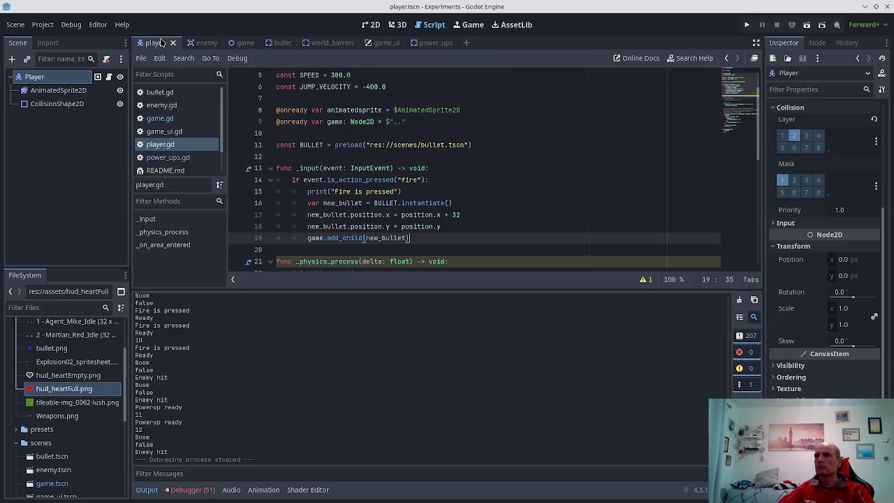
{"action": "scroll", "coordinate": [476, 193], "scroll_direction": "down", "scroll_amount": 2}
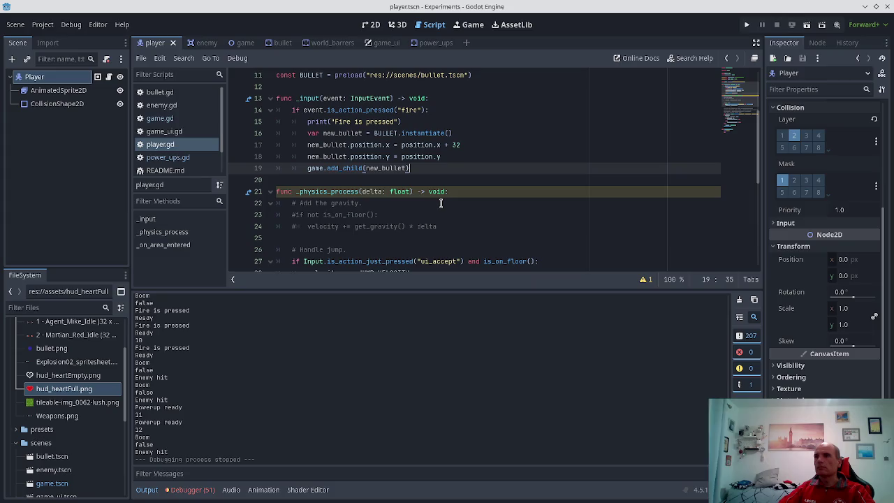
{"action": "scroll", "coordinate": [441, 203], "scroll_direction": "down", "scroll_amount": 2}
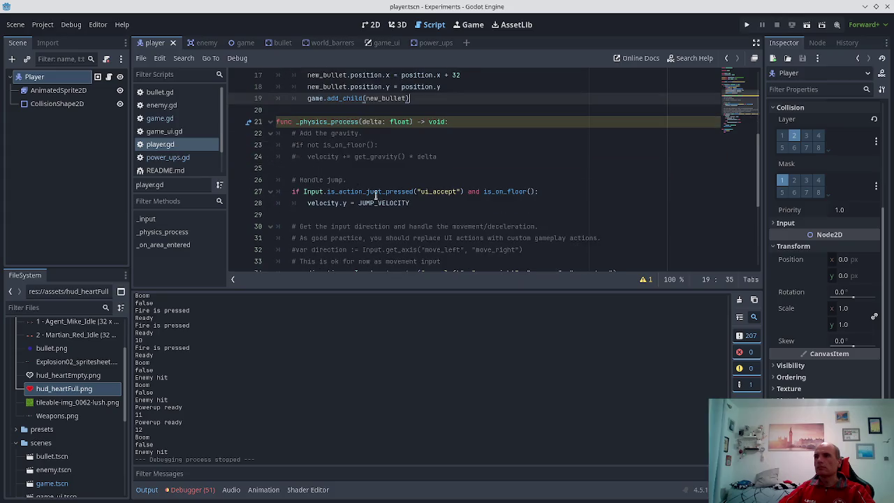
{"action": "left_click", "coordinate": [159, 119]}
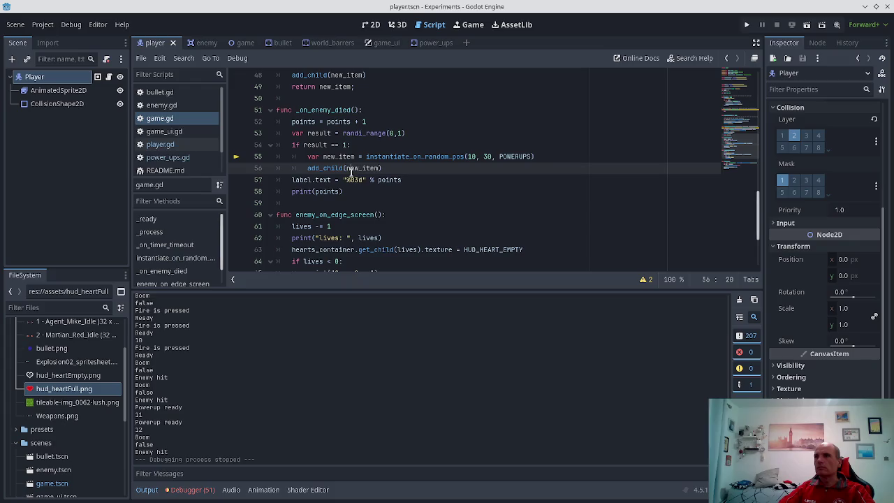
{"action": "key", "text": "Up"}
{"action": "key", "text": "Up"}
{"action": "key", "text": "Up"}
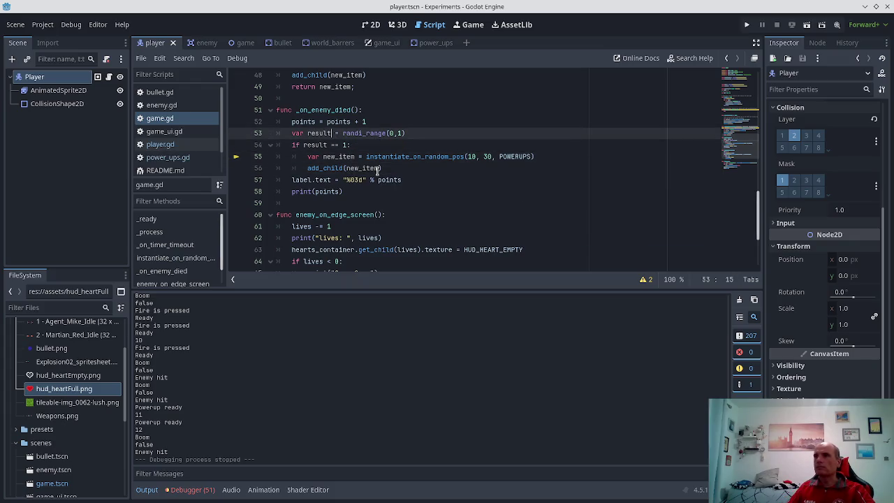
{"action": "key", "text": "shift+End"}
{"action": "type", "text": "1"}
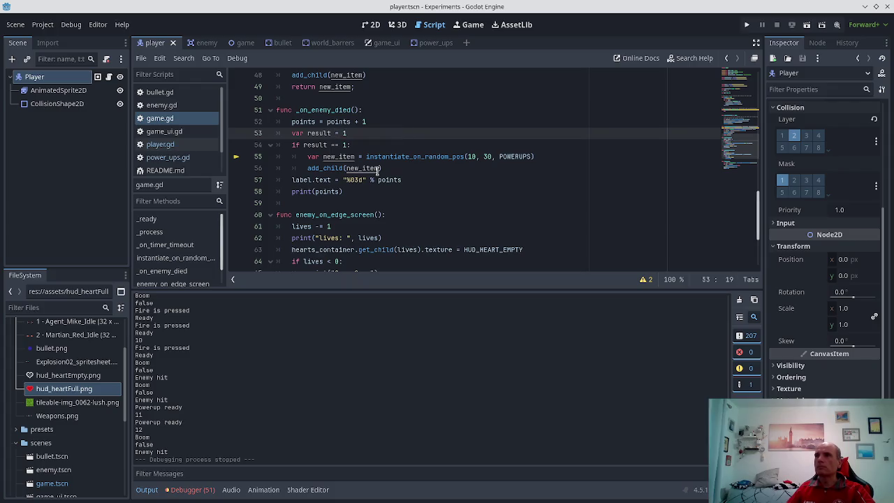
{"action": "key", "text": "ctrl+s"}
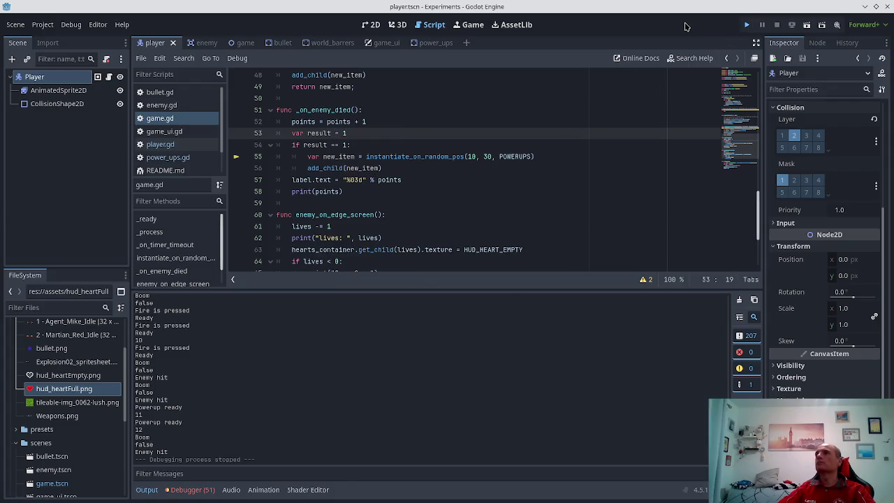
{"action": "key", "text": "F5"}
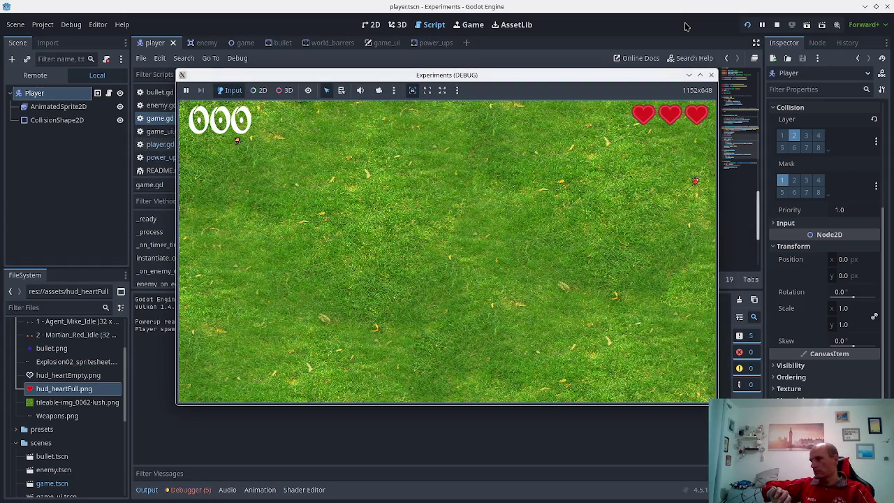
Move and shoot an enemy to reach score 001, then stop the test run
{"action": "key", "text": "space"}
{"action": "key", "text": "Right"}
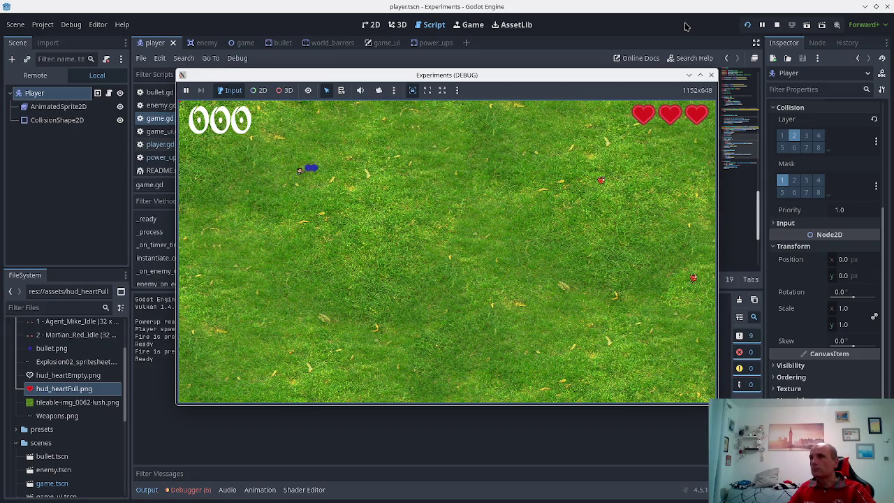
{"action": "key", "text": "space"}
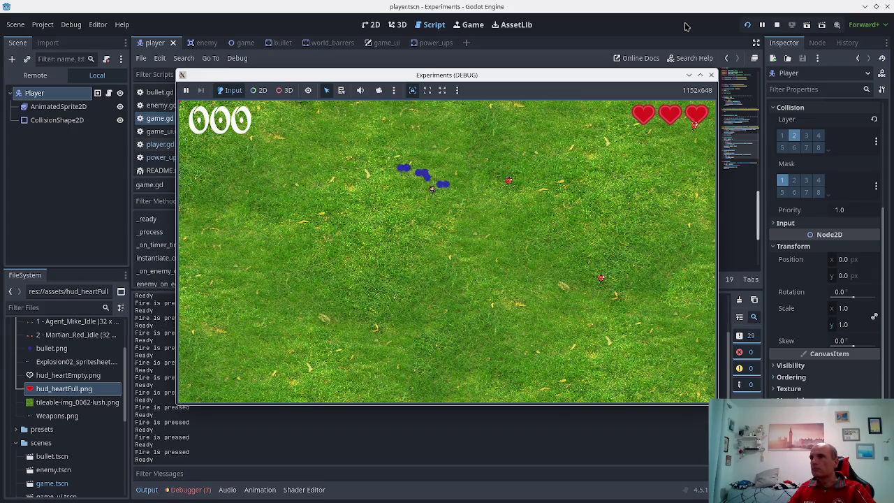
{"action": "key", "text": "Down"}
{"action": "key", "text": "Left"}
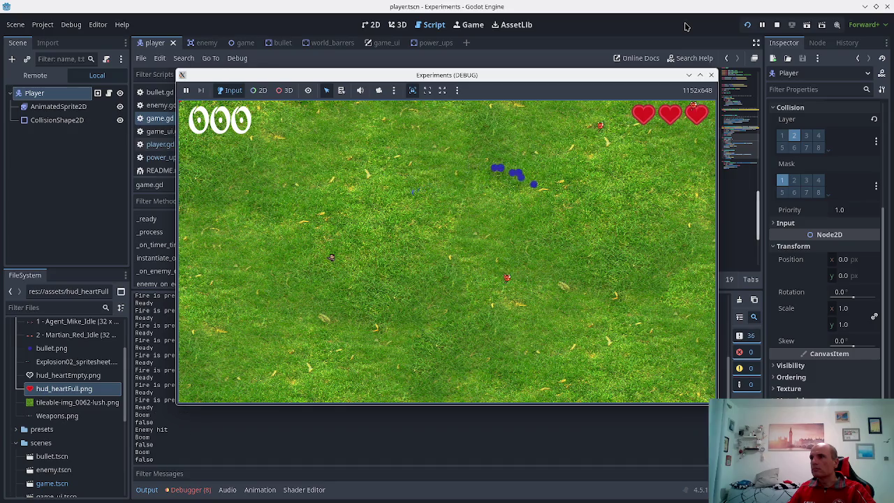
{"action": "key", "text": "space"}
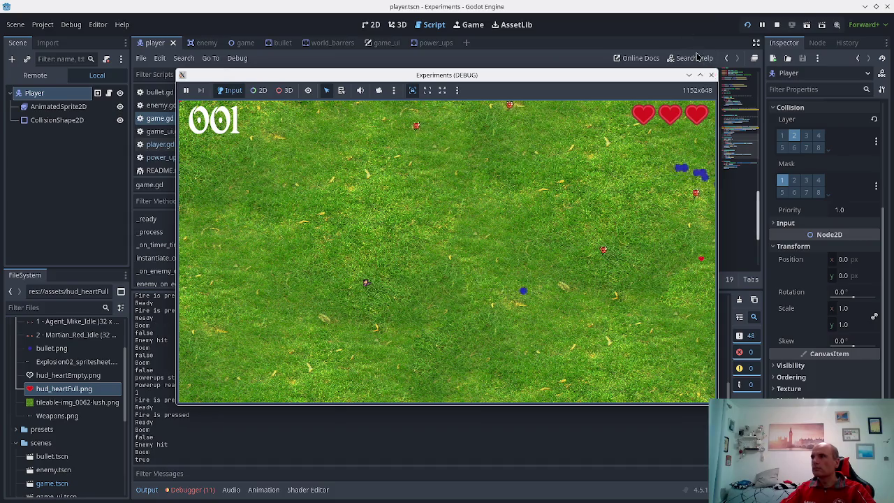
{"action": "left_click", "coordinate": [711, 74]}
{"action": "scroll", "coordinate": [462, 152], "scroll_direction": "down", "scroll_amount": 3}
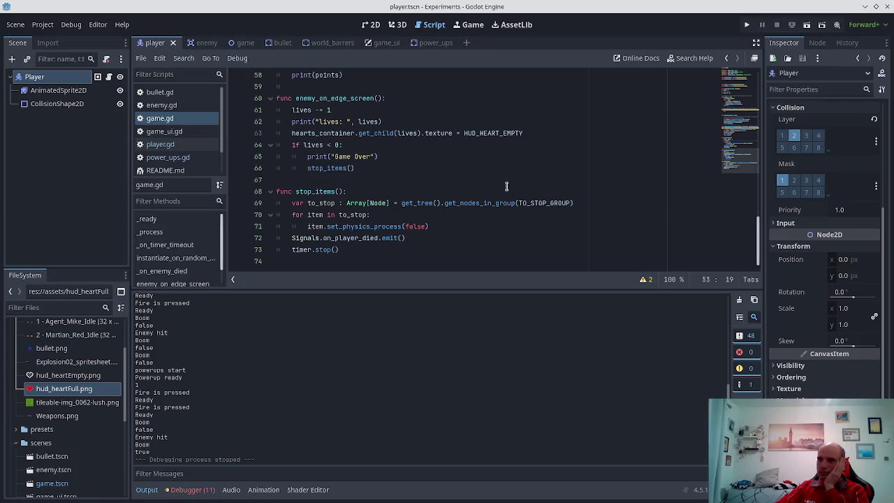
Delete the redundant add_child(new_item) line in instantiate_on_random_pos and save game.gd
{"action": "scroll", "coordinate": [506, 195], "scroll_direction": "up", "scroll_amount": 6}
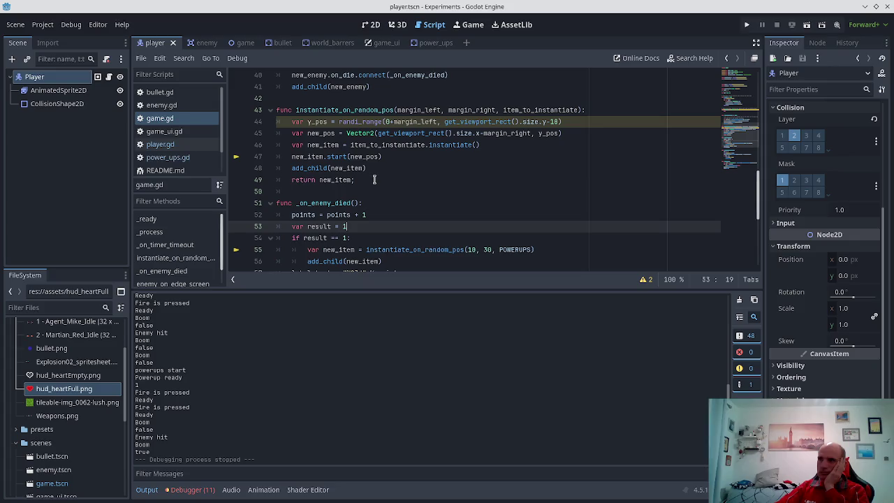
{"action": "left_click", "coordinate": [359, 168]}
{"action": "scroll", "coordinate": [408, 176], "scroll_direction": "up", "scroll_amount": 1}
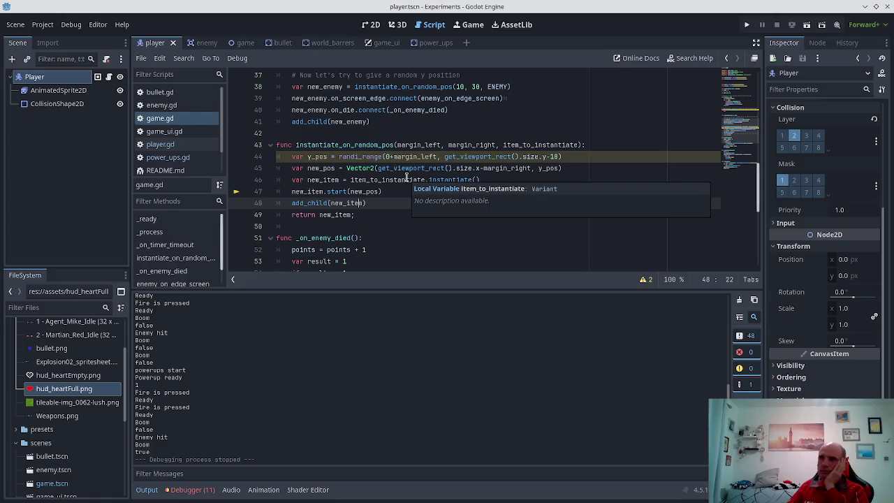
{"action": "key", "text": "shift+Home"}
{"action": "key", "text": "BackSpace"}
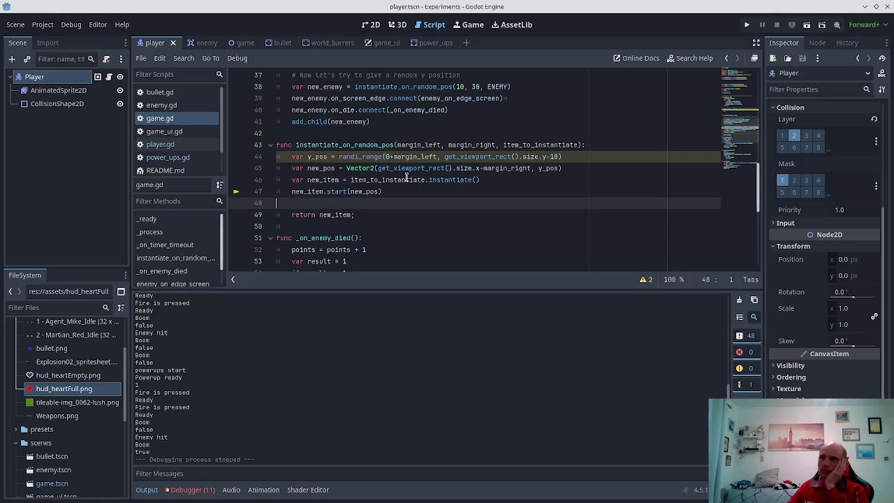
{"action": "key", "text": "BackSpace"}
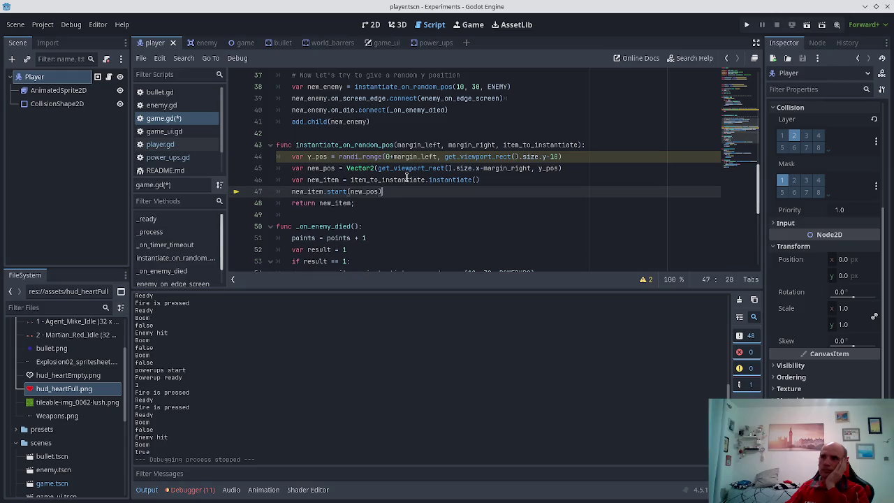
{"action": "key", "text": "ctrl+s"}
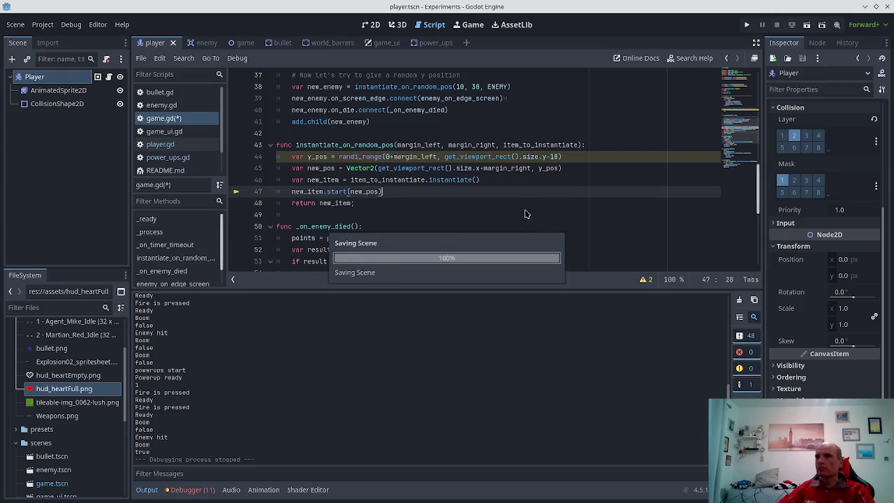
Review _on_enemy_died, save game.gd again, and switch to the power_ups scene
{"action": "scroll", "coordinate": [514, 211], "scroll_direction": "up", "scroll_amount": 2}
{"action": "scroll", "coordinate": [513, 211], "scroll_direction": "down", "scroll_amount": 1}
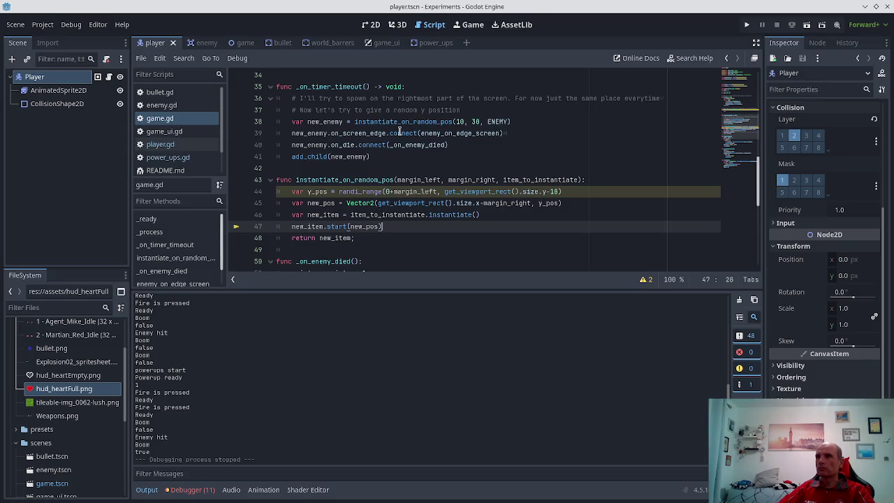
{"action": "scroll", "coordinate": [399, 132], "scroll_direction": "down", "scroll_amount": 1}
{"action": "scroll", "coordinate": [402, 133], "scroll_direction": "down", "scroll_amount": 1}
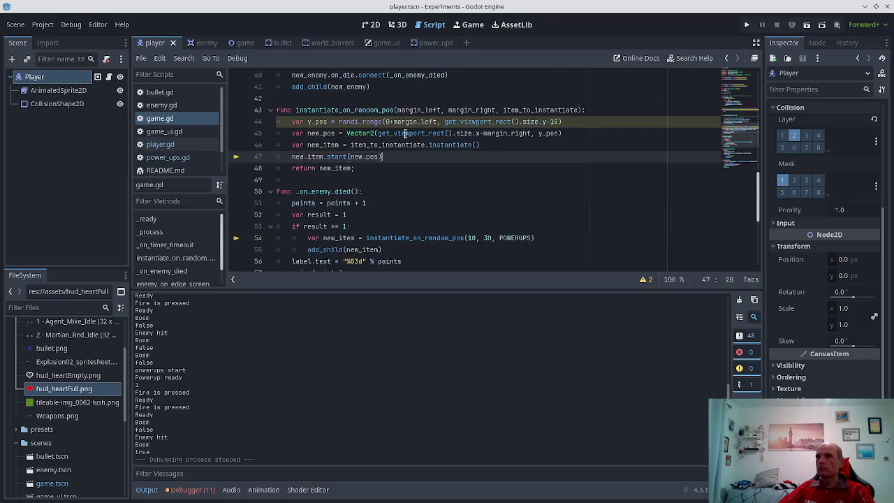
{"action": "scroll", "coordinate": [404, 132], "scroll_direction": "down", "scroll_amount": 1}
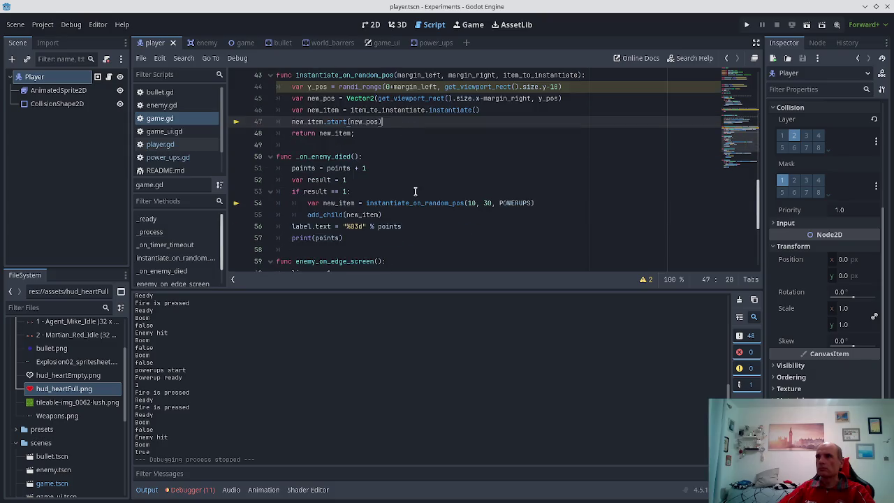
{"action": "left_click", "coordinate": [376, 214]}
{"action": "key", "text": "ctrl+s"}
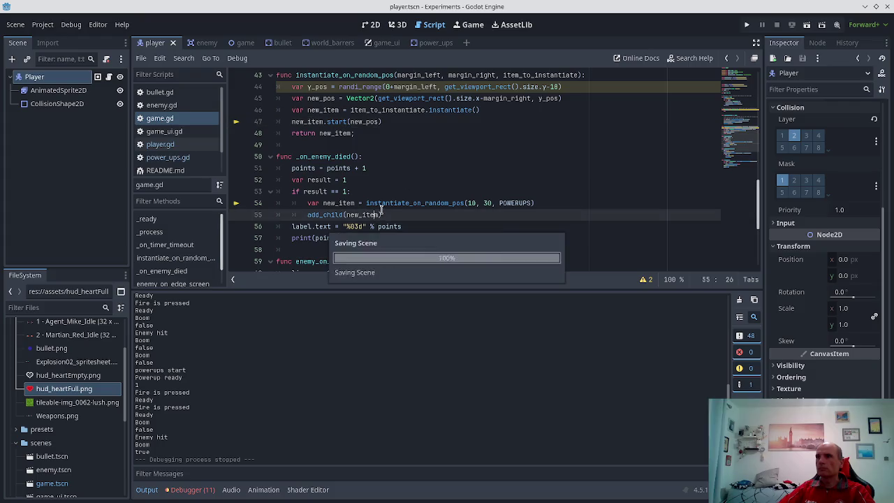
{"action": "mouse_move", "coordinate": [404, 200]}
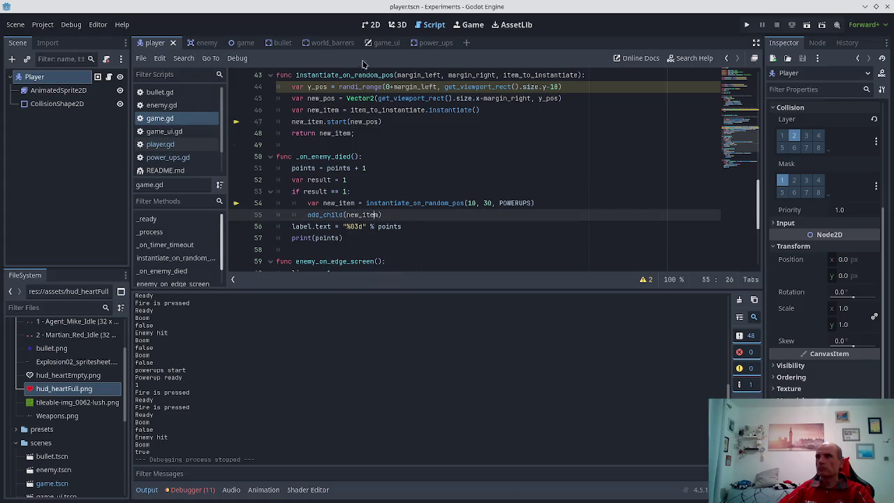
{"action": "left_click", "coordinate": [420, 45]}
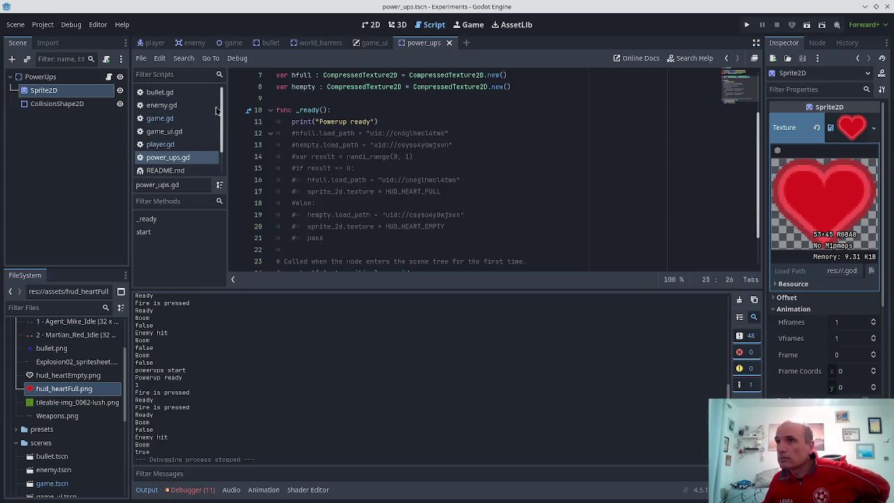
Reopen game.gd, look over _on_enemy_died's spawn code, and start a test run
{"action": "left_click", "coordinate": [164, 118]}
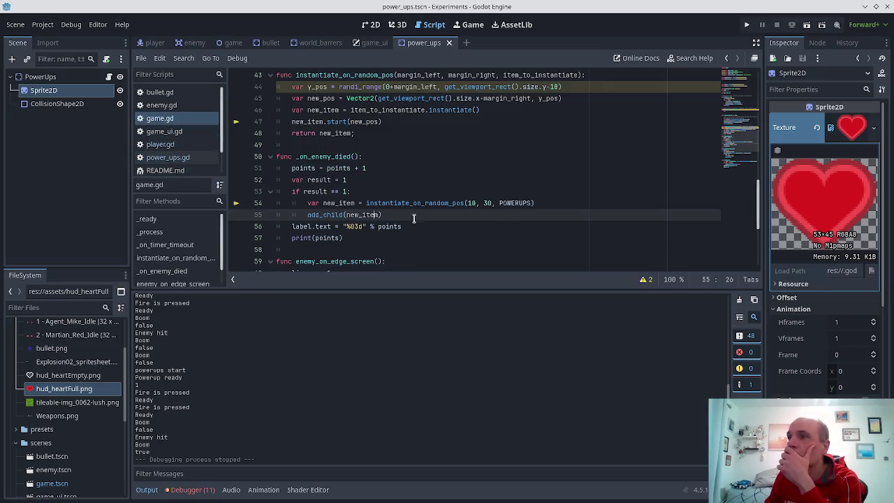
{"action": "scroll", "coordinate": [413, 218], "scroll_direction": "up", "scroll_amount": 1}
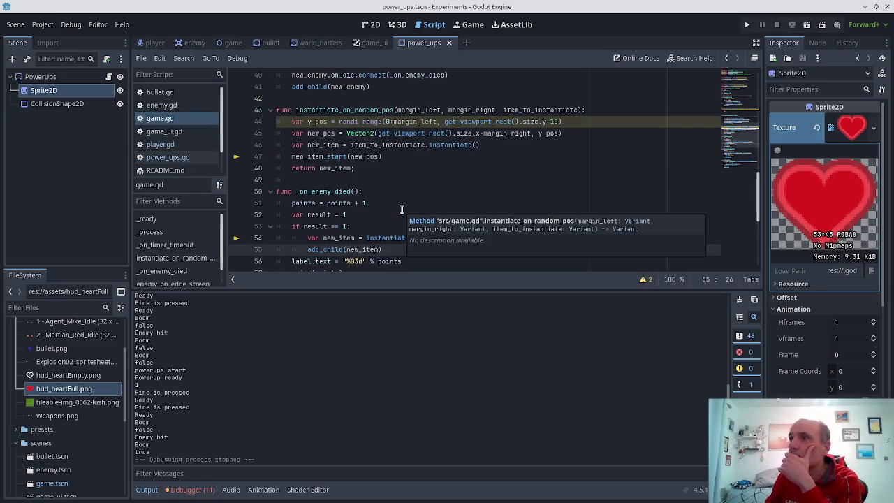
{"action": "scroll", "coordinate": [407, 209], "scroll_direction": "up", "scroll_amount": 2}
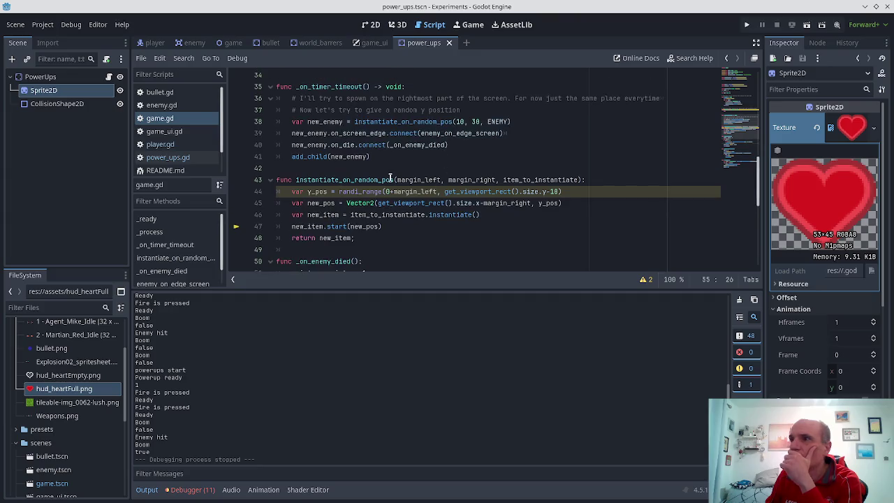
{"action": "scroll", "coordinate": [411, 195], "scroll_direction": "down", "scroll_amount": 1}
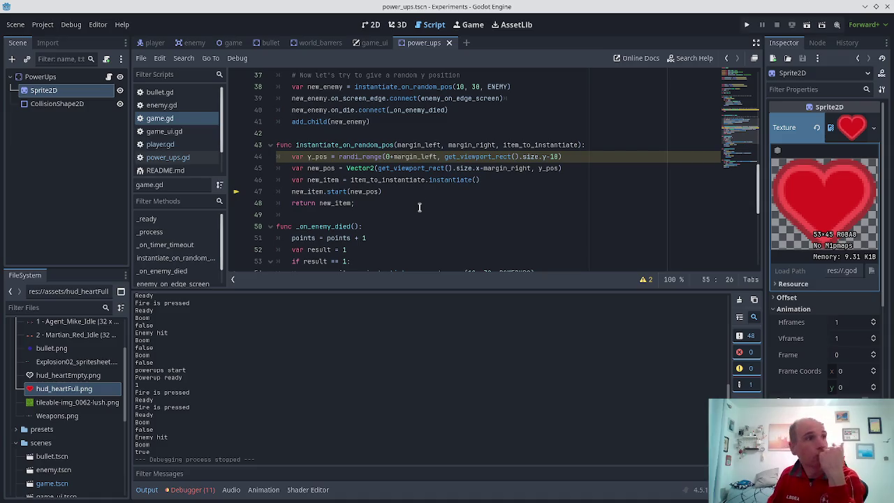
{"action": "scroll", "coordinate": [419, 207], "scroll_direction": "down", "scroll_amount": 1}
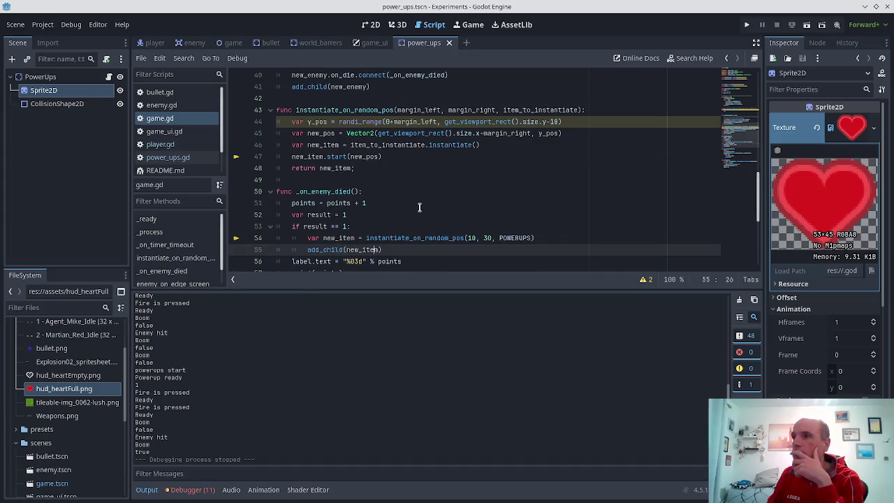
{"action": "scroll", "coordinate": [419, 207], "scroll_direction": "down", "scroll_amount": 1}
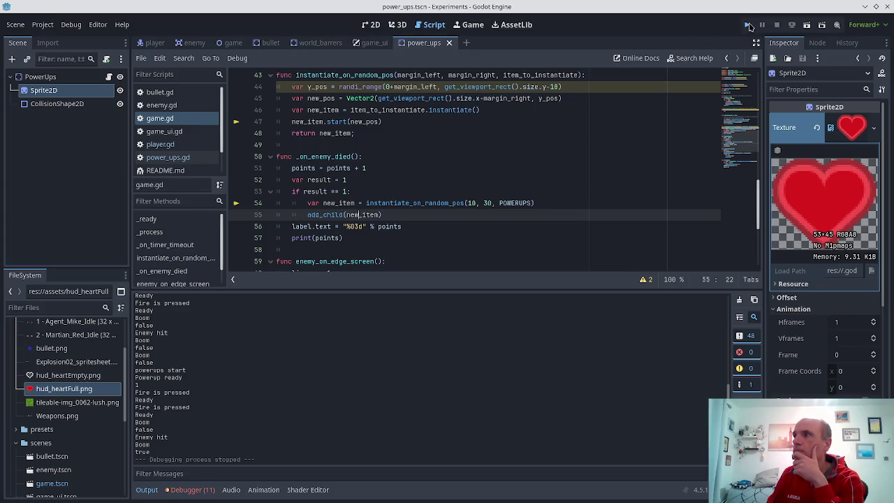
{"action": "left_click", "coordinate": [747, 25]}
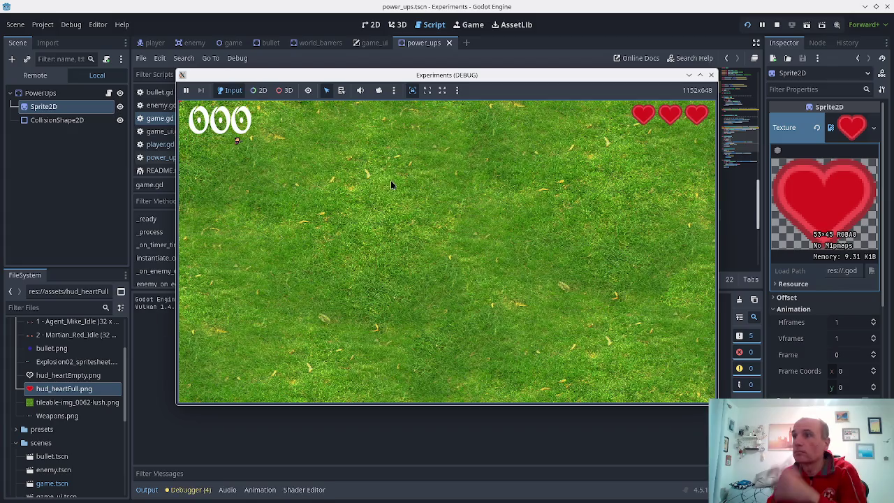
Shoot three enemies to reach score 003 with heart power-ups dropping, then stop the run
{"action": "key", "text": "Right"}
{"action": "key", "text": "Down"}
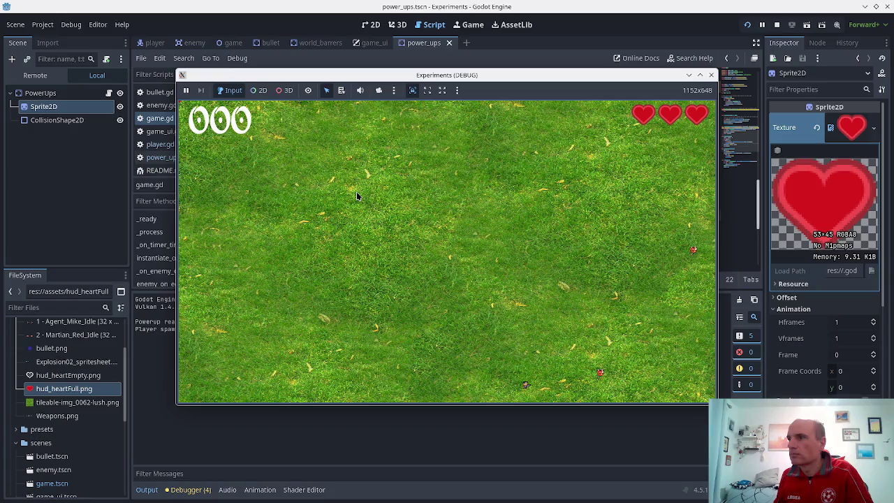
{"action": "key", "text": "space"}
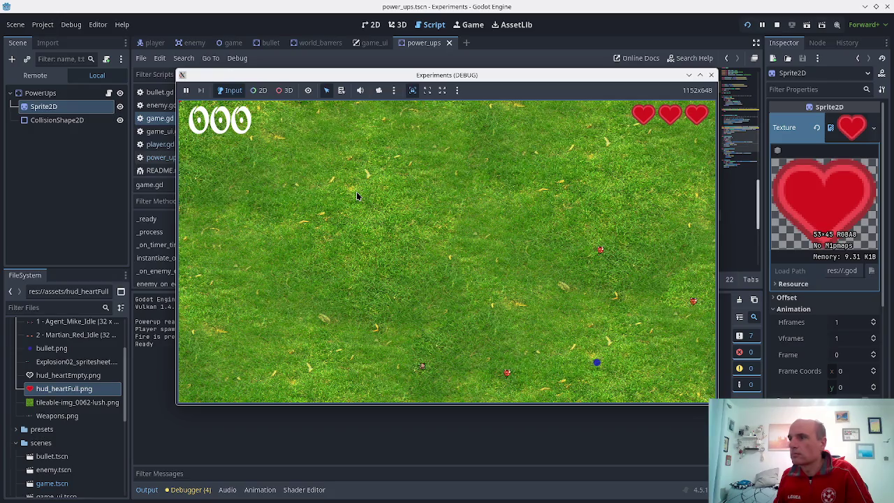
{"action": "key", "text": "space"}
{"action": "key", "text": "Left"}
{"action": "key", "text": "Up"}
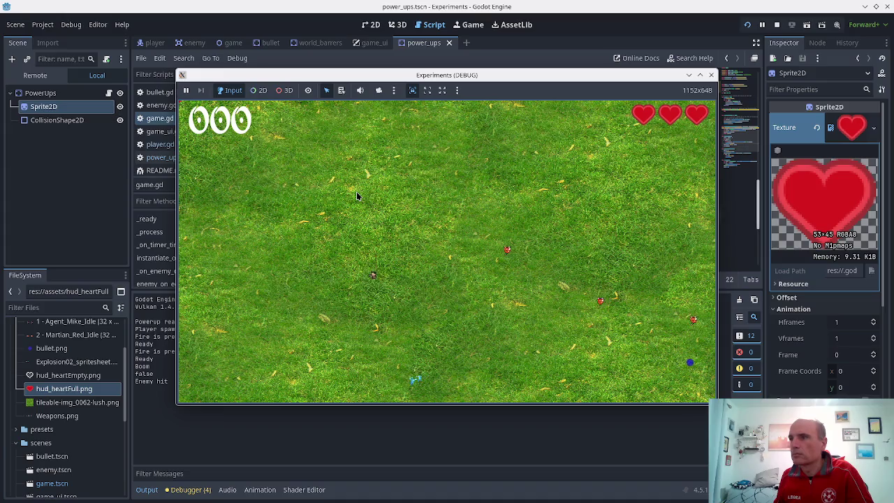
{"action": "key", "text": "Right"}
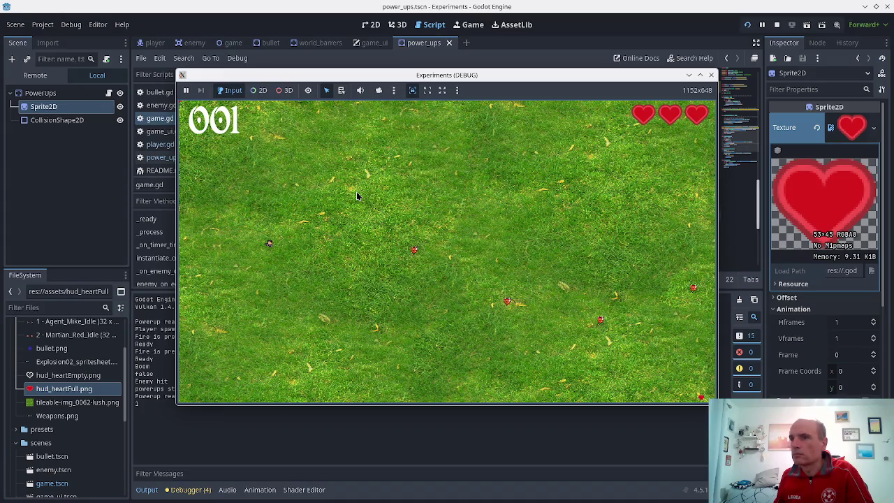
{"action": "key", "text": "space"}
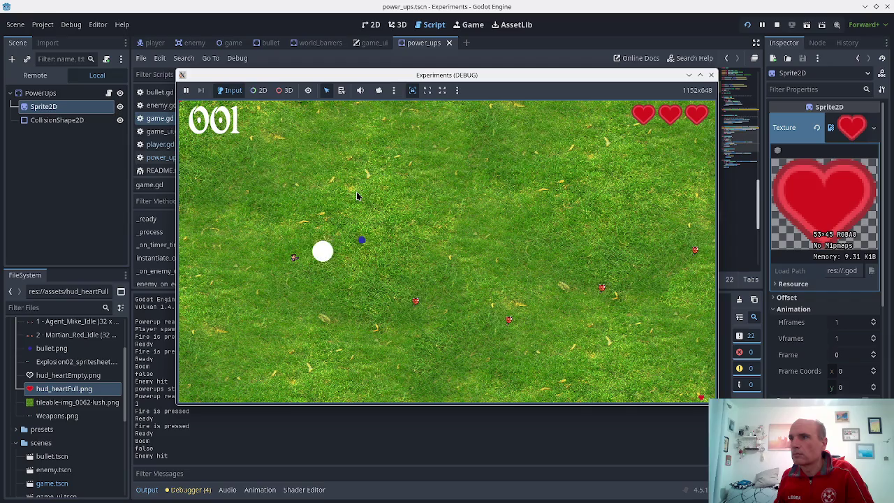
{"action": "key", "text": "Down"}
{"action": "key", "text": "space"}
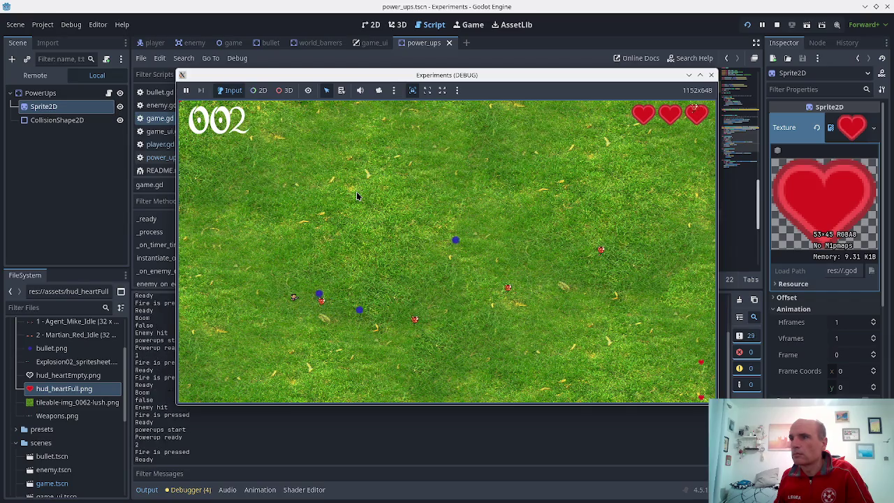
{"action": "key", "text": "space"}
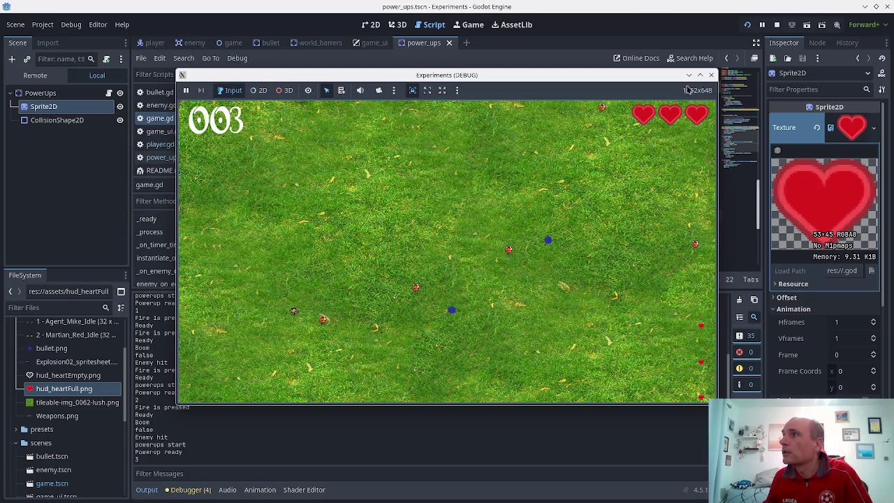
{"action": "left_click", "coordinate": [711, 75]}
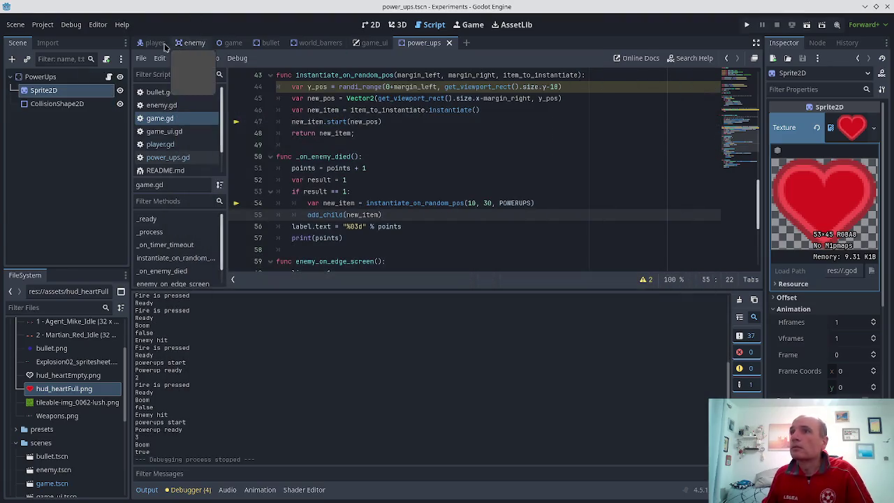
View the heart power-up sprite in the power_ups scene and select the PowerUps root node
{"action": "left_click", "coordinate": [327, 43]}
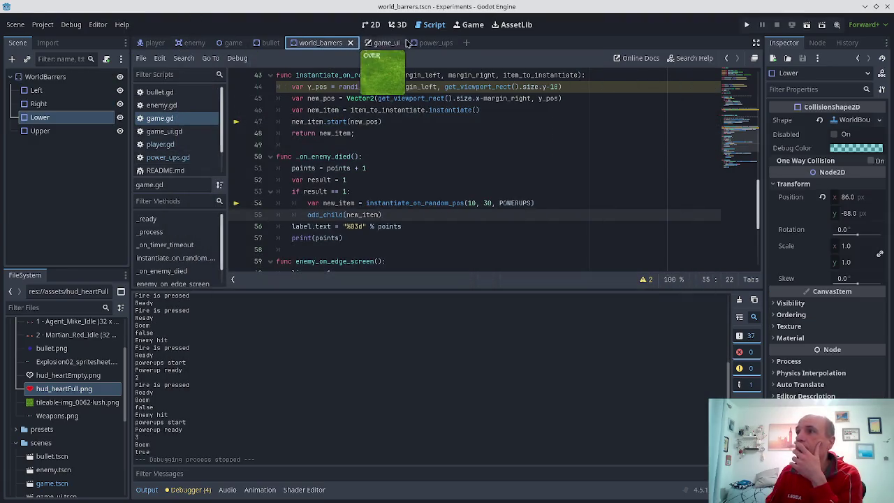
{"action": "left_click", "coordinate": [427, 43]}
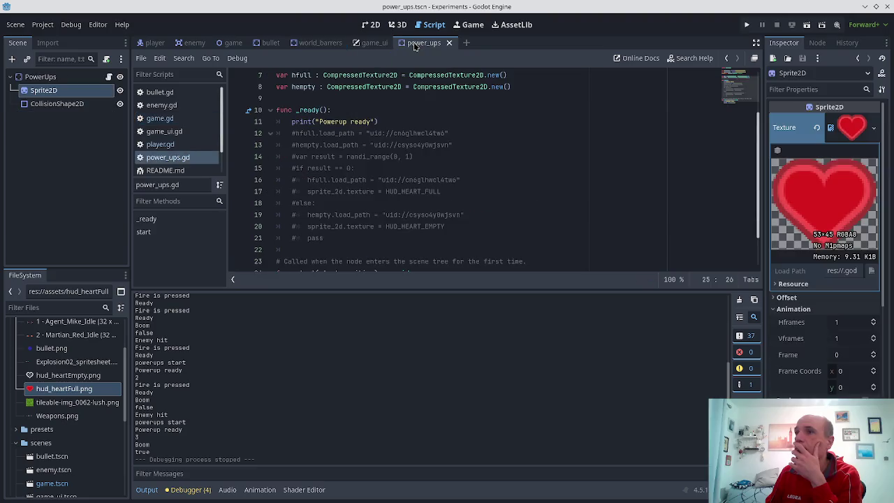
{"action": "left_click", "coordinate": [369, 25]}
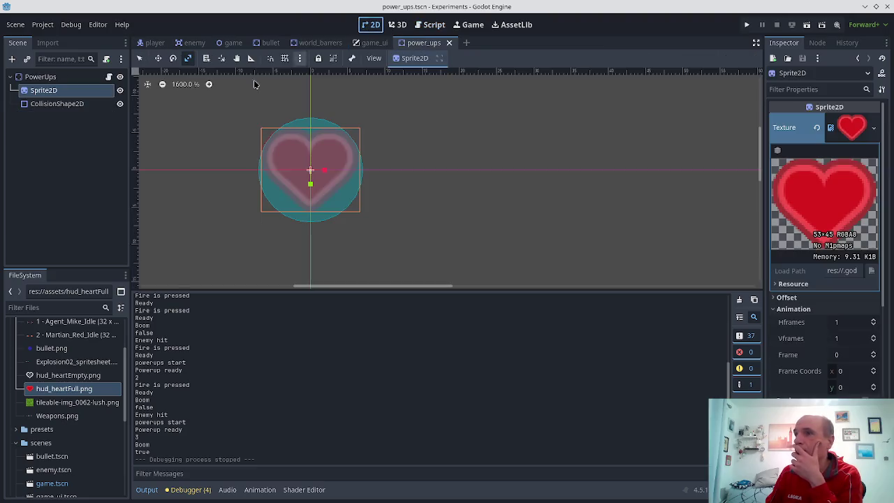
{"action": "left_click", "coordinate": [51, 90]}
{"action": "left_click", "coordinate": [56, 82]}
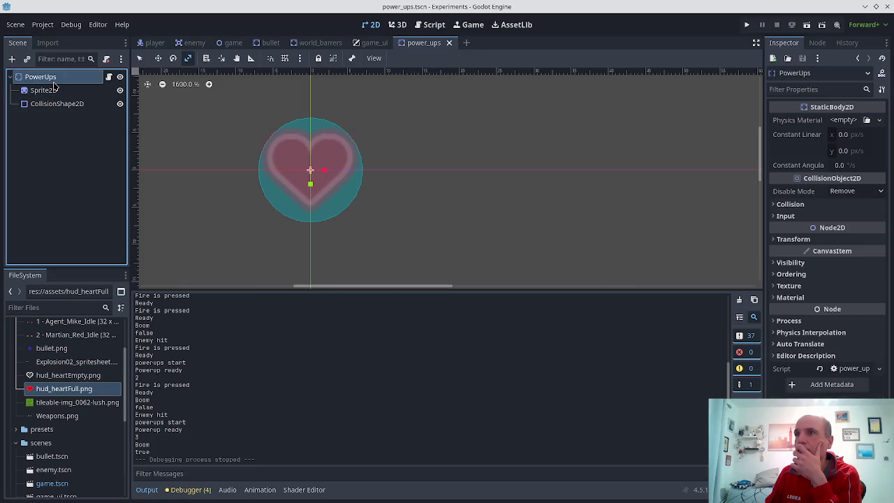
Show enemy.gd from the top, with its start() code, beside the PowerUps Transform properties
{"action": "left_click", "coordinate": [429, 25]}
{"action": "scroll", "coordinate": [391, 148], "scroll_direction": "down", "scroll_amount": 2}
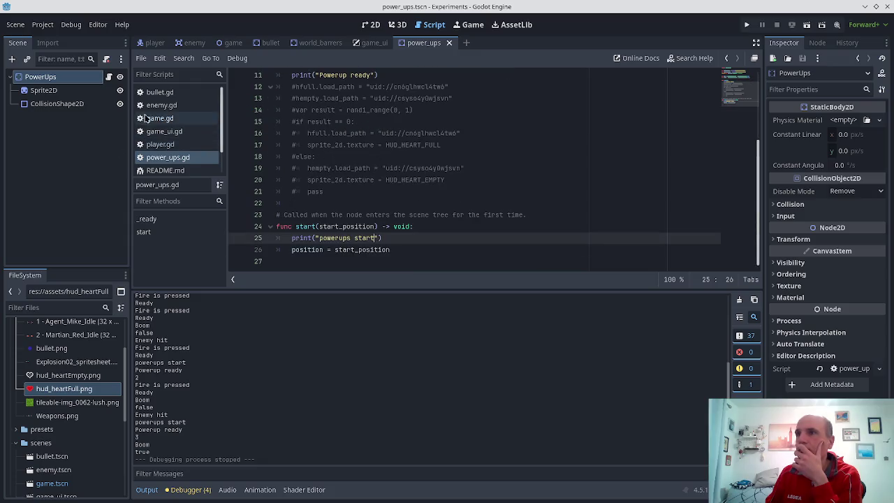
{"action": "left_click", "coordinate": [173, 106]}
{"action": "scroll", "coordinate": [384, 165], "scroll_direction": "up", "scroll_amount": 10}
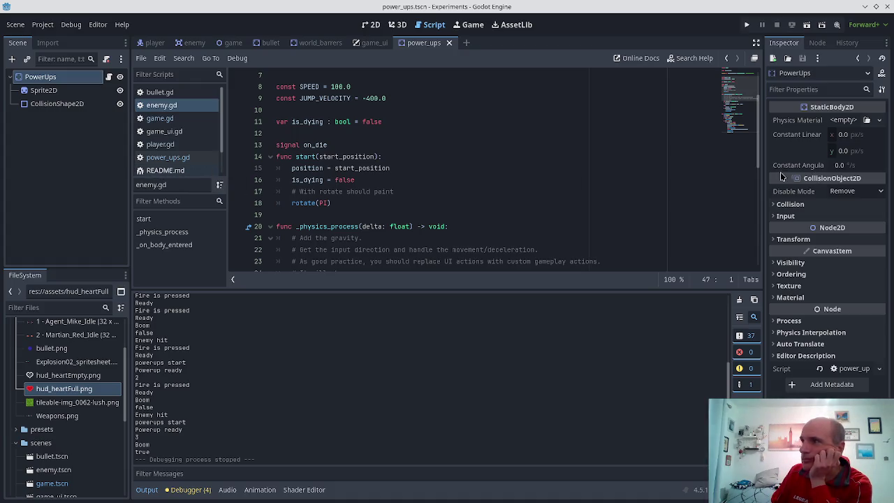
{"action": "left_click", "coordinate": [785, 239]}
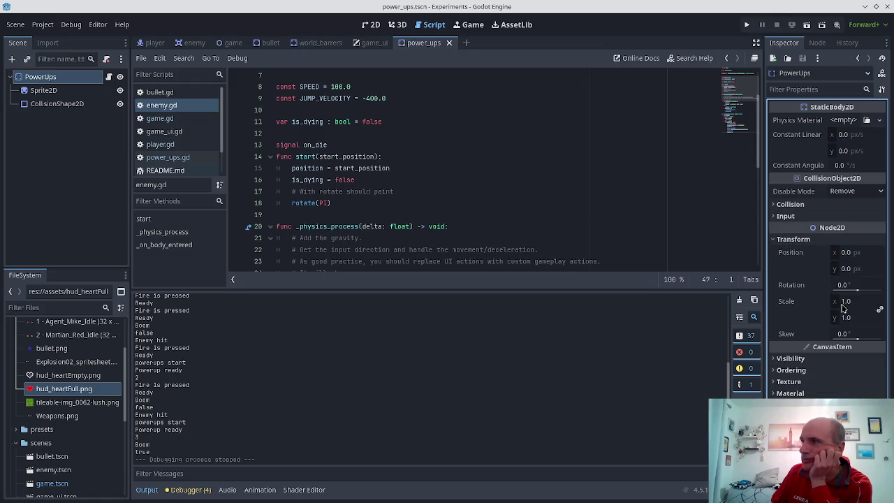
Select the heart Sprite2D, save the power-ups scene, and run a brief test of the game
{"action": "left_click", "coordinate": [44, 91]}
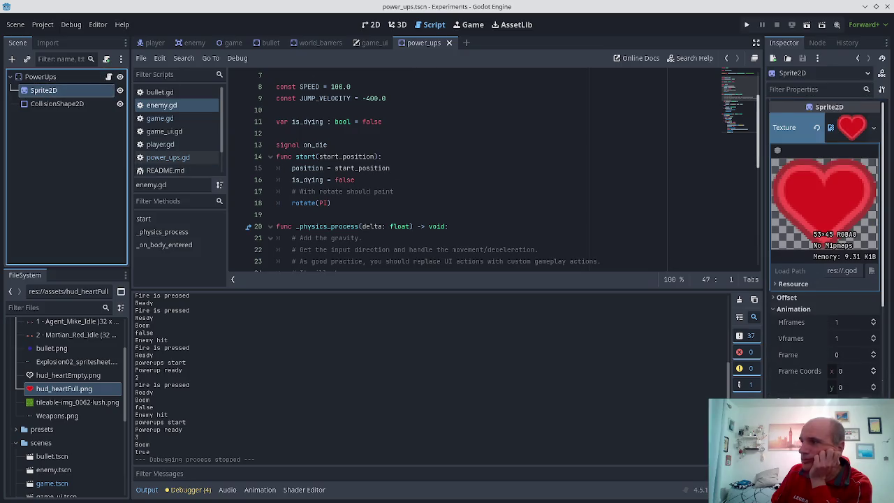
{"action": "scroll", "coordinate": [824, 244], "scroll_direction": "down", "scroll_amount": 2}
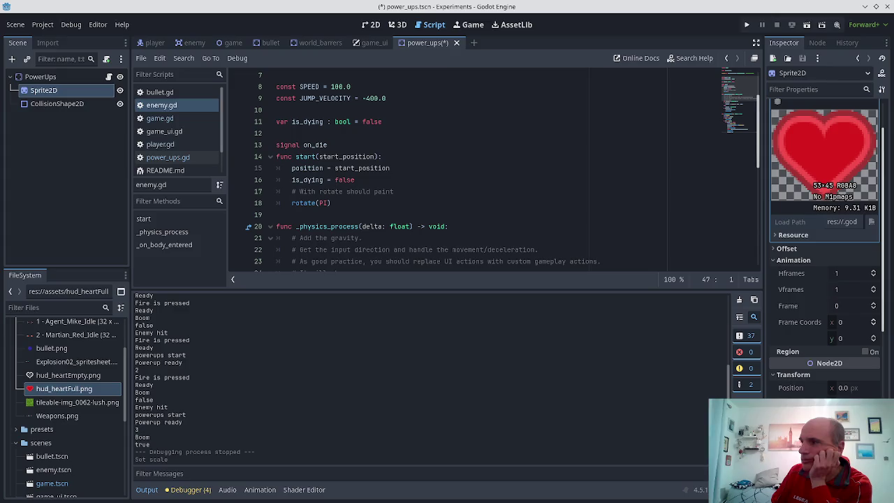
{"action": "key", "text": "ctrl+s"}
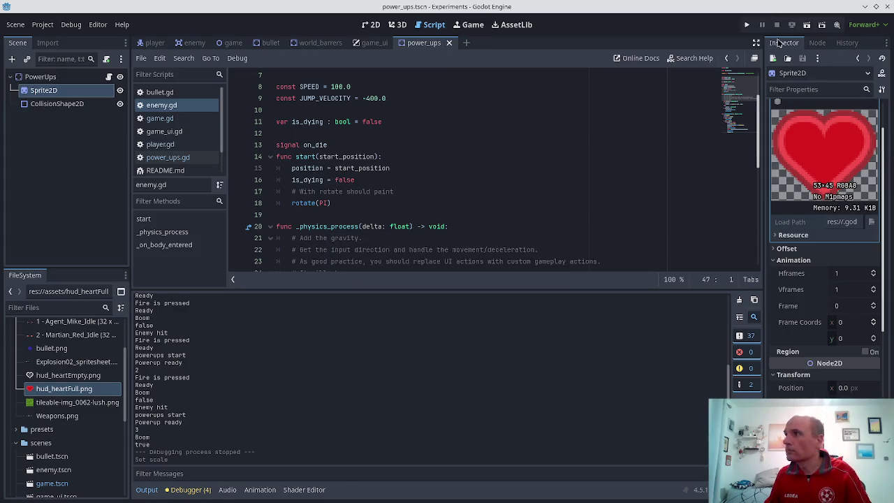
{"action": "left_click", "coordinate": [746, 25]}
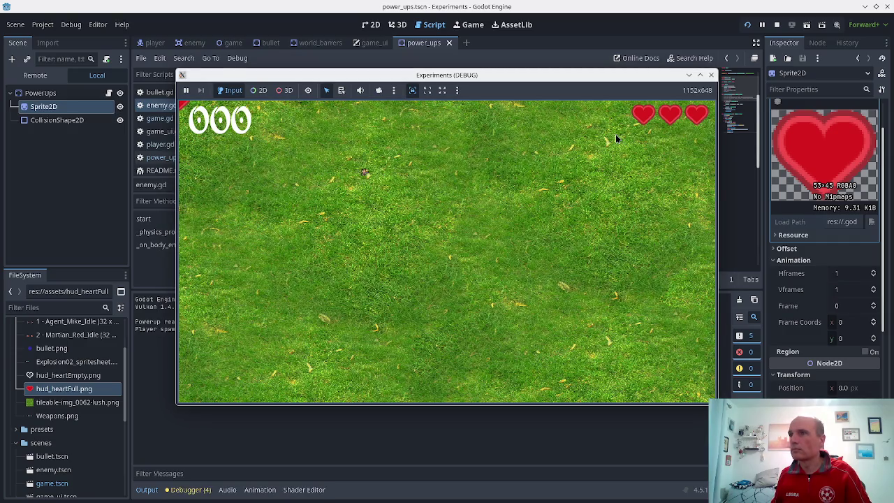
{"action": "left_click", "coordinate": [711, 75]}
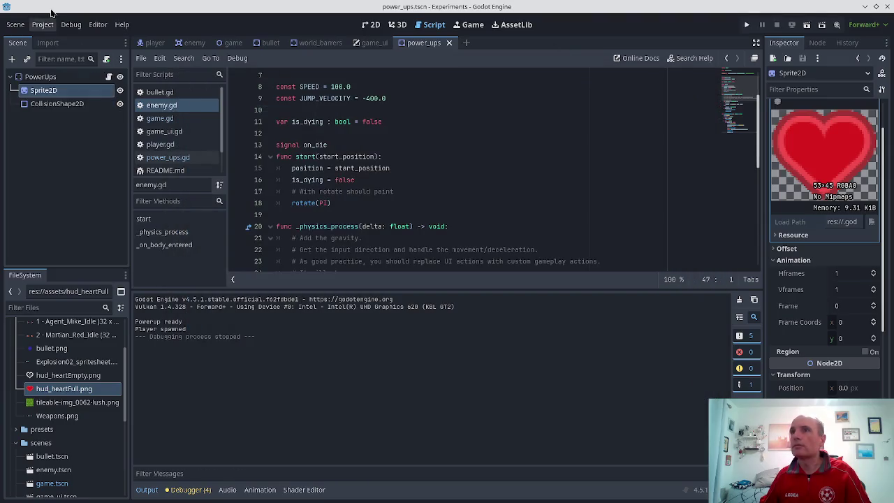
Delete the PowerUps node from game.tscn, save the scene, and start a new test run
{"action": "left_click", "coordinate": [370, 25]}
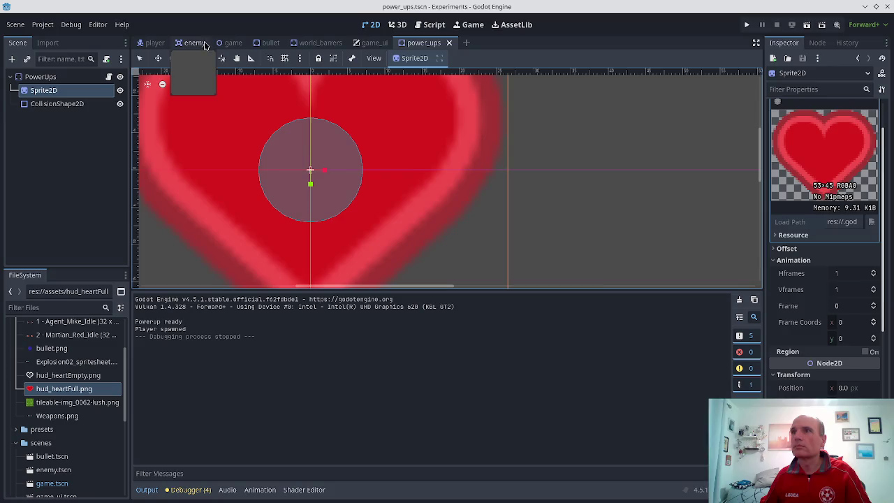
{"action": "left_click", "coordinate": [233, 43]}
{"action": "left_click", "coordinate": [46, 185]}
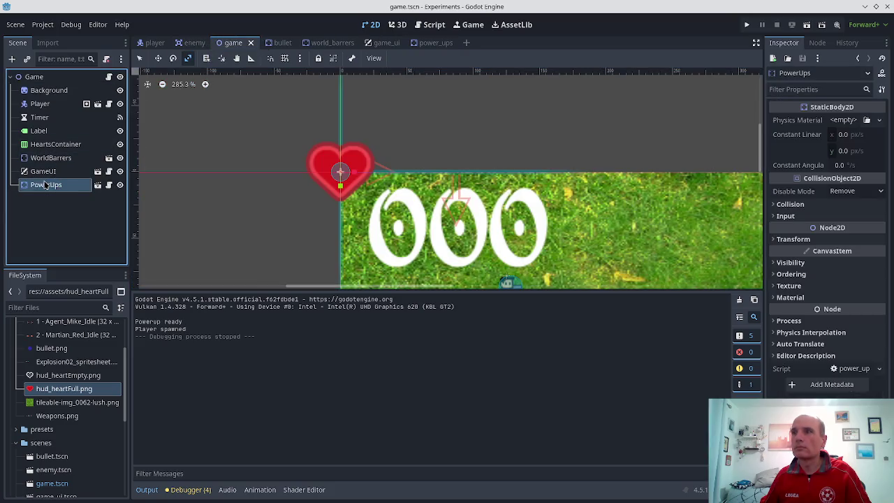
{"action": "key", "text": "Delete"}
{"action": "key", "text": "Return"}
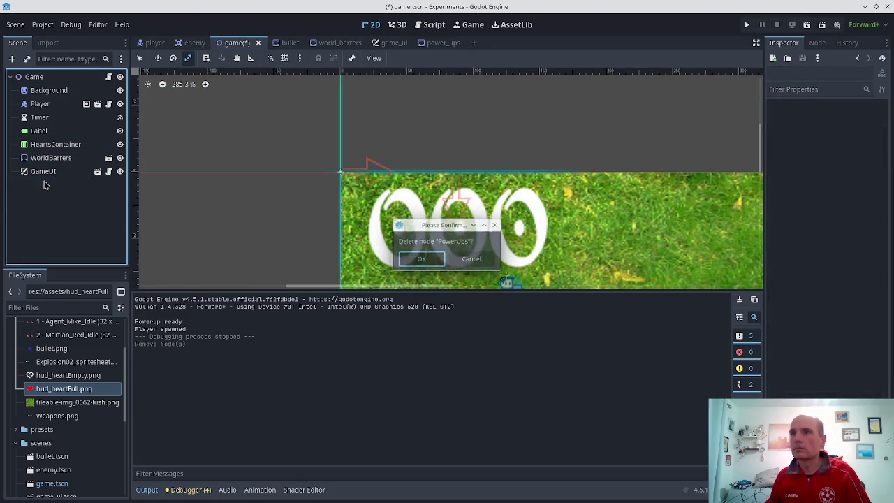
{"action": "key", "text": "ctrl+s"}
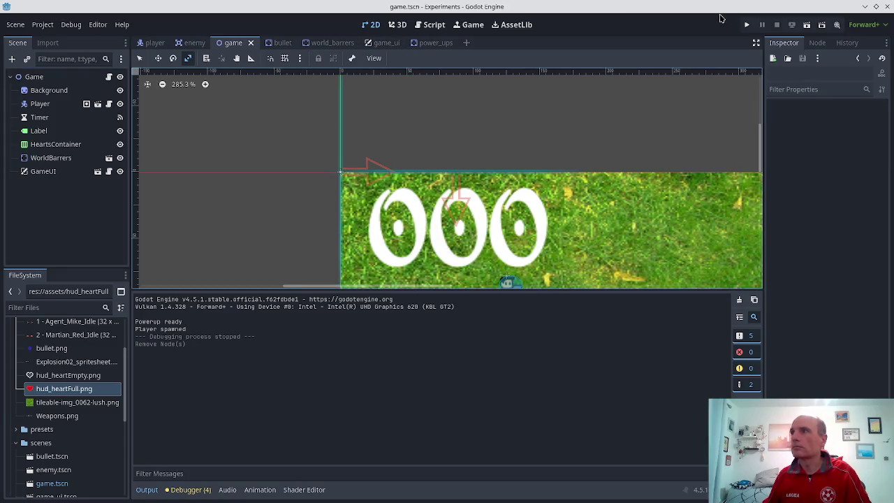
{"action": "left_click", "coordinate": [748, 25]}
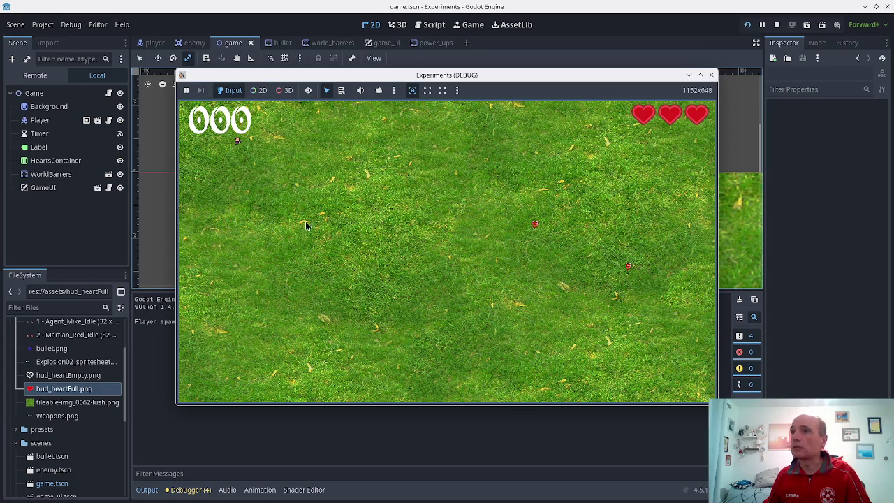
Move and shoot enemies until Game Over at score 003, checking for heart drops, then close the game
{"action": "key", "text": "space"}
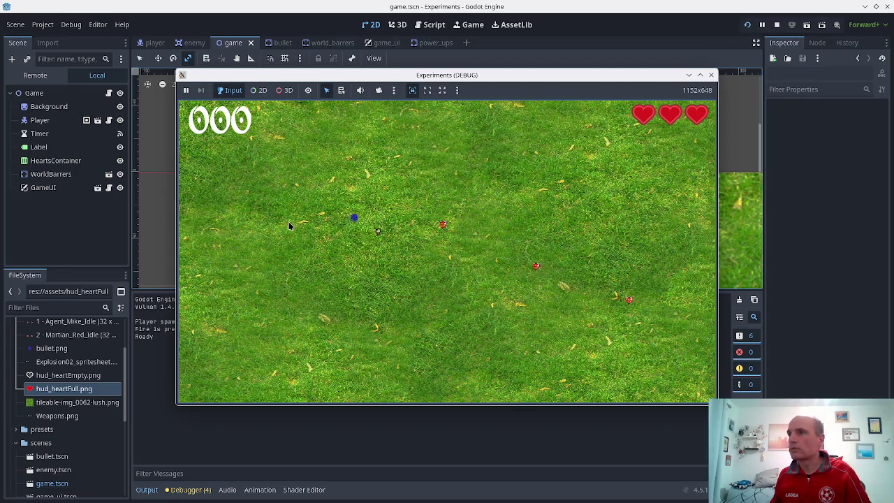
{"action": "key", "text": "space"}
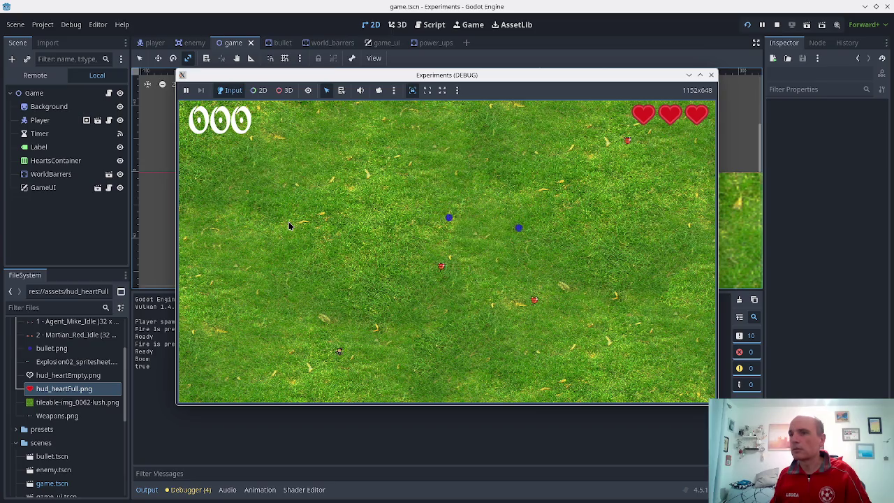
{"action": "key", "text": "space"}
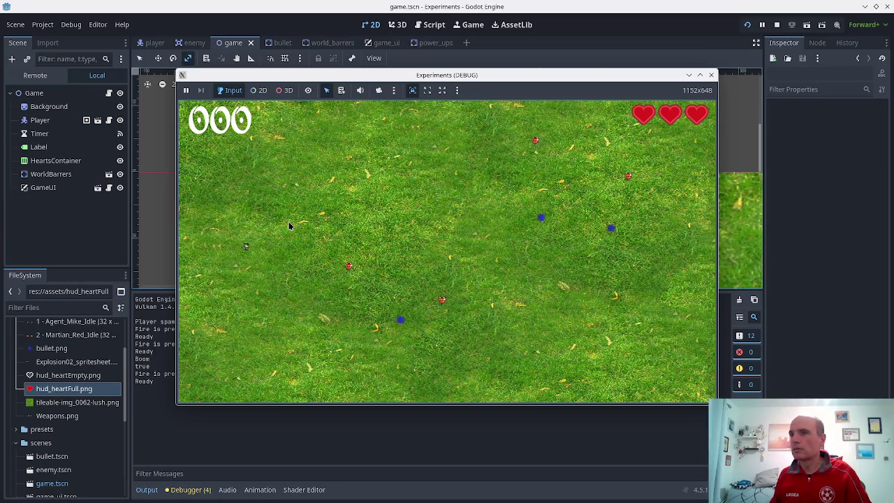
{"action": "key", "text": "space"}
{"action": "key", "text": "space"}
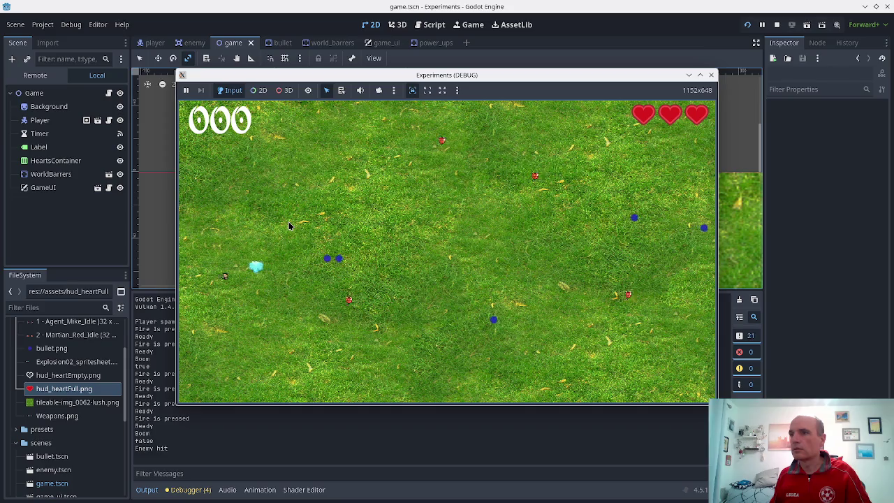
{"action": "key", "text": "space"}
{"action": "key", "text": "space"}
{"action": "key", "text": "space"}
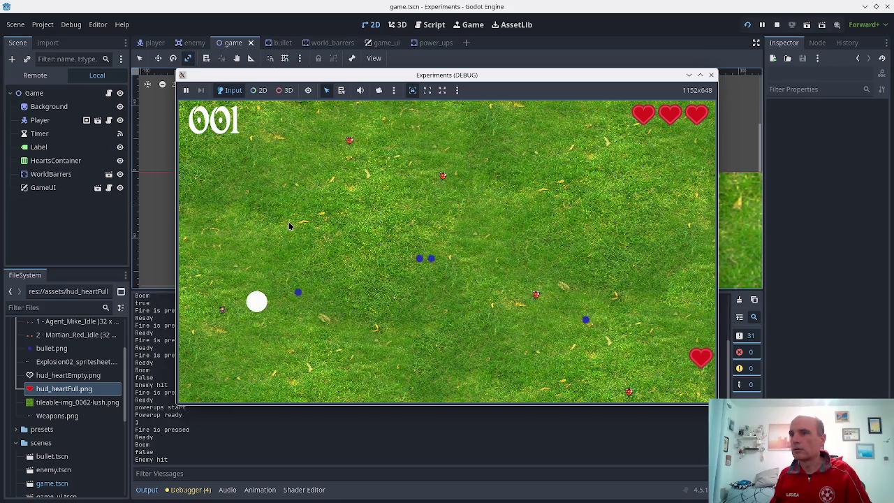
{"action": "key", "text": "Right"}
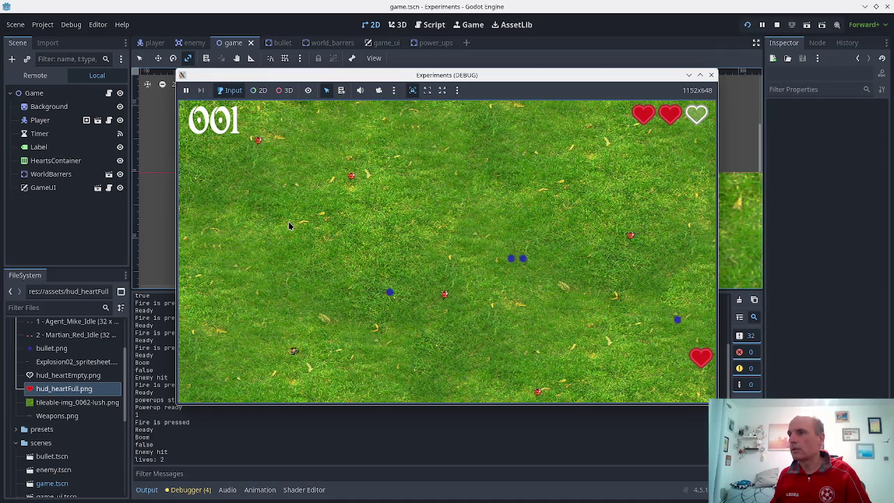
{"action": "key", "text": "Left"}
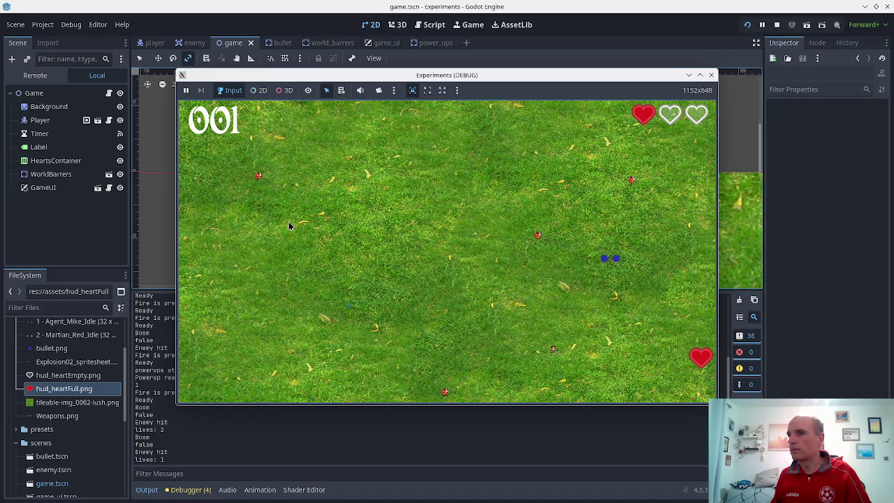
{"action": "key", "text": "Right"}
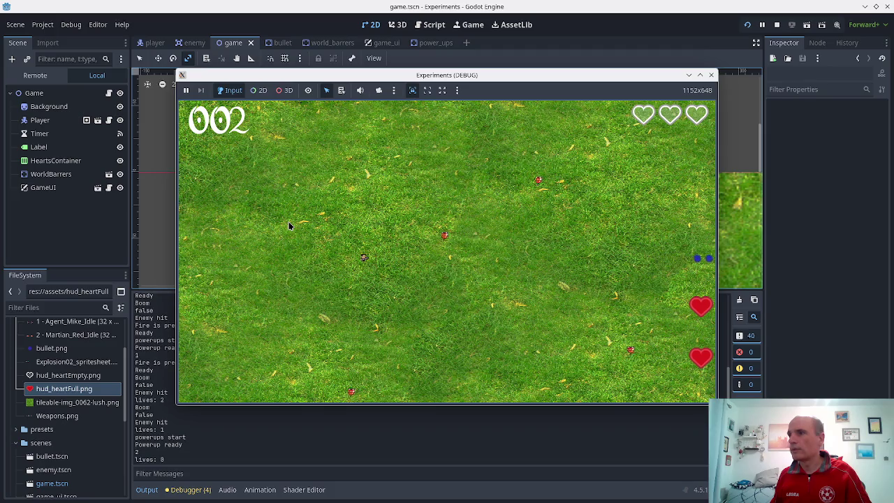
{"action": "key", "text": "space"}
{"action": "key", "text": "space"}
{"action": "key", "text": "space"}
{"action": "key", "text": "Up"}
{"action": "key", "text": "space"}
{"action": "key", "text": "space"}
{"action": "key", "text": "space"}
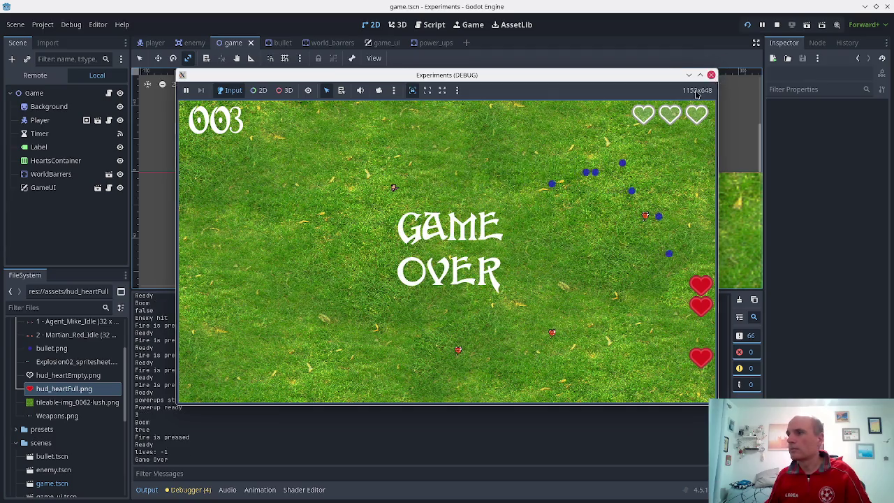
{"action": "left_click", "coordinate": [711, 75]}
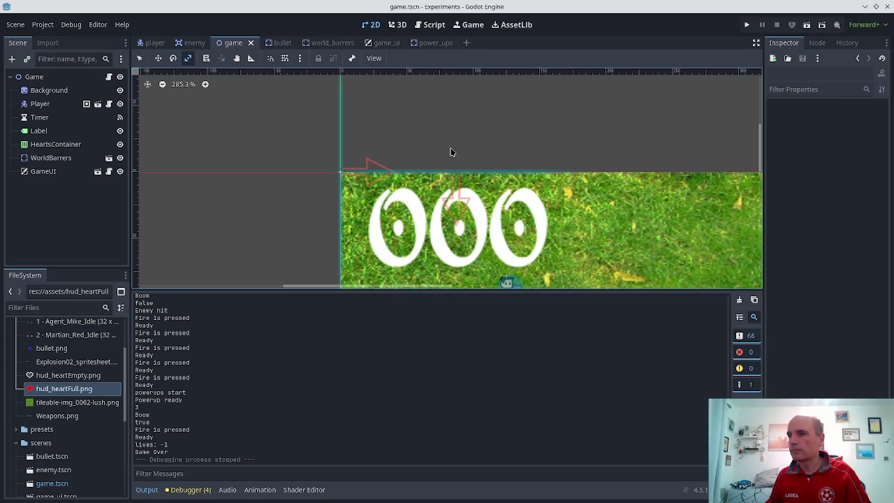
In README.md, add a 'Day 5:' heading below Day 4 and start an empty bullet under it
{"action": "scroll", "coordinate": [450, 152], "scroll_direction": "down", "scroll_amount": 2}
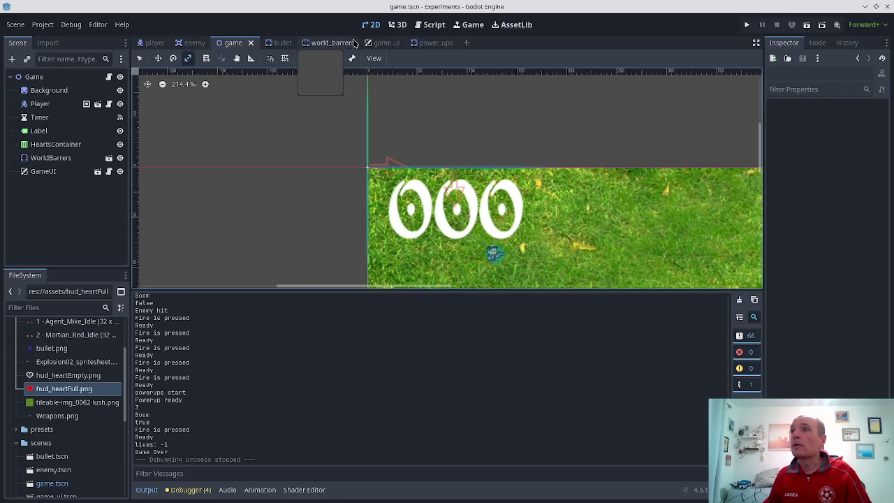
{"action": "left_click", "coordinate": [433, 25]}
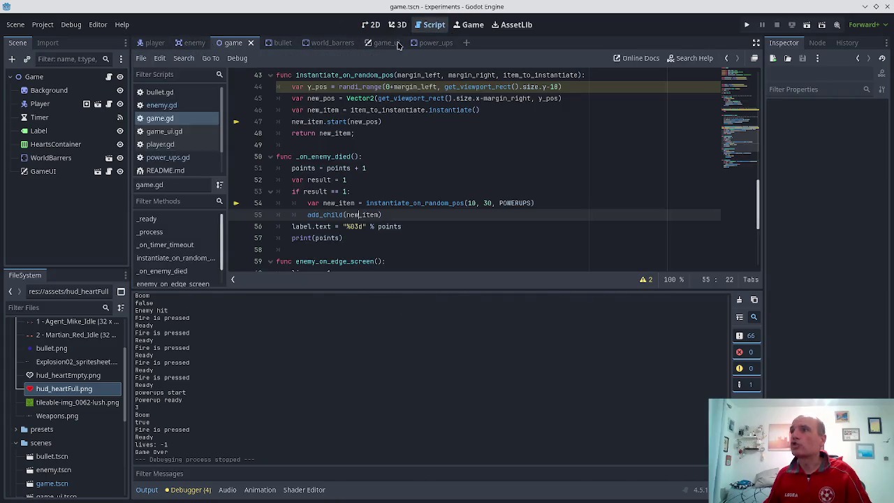
{"action": "left_click", "coordinate": [167, 170]}
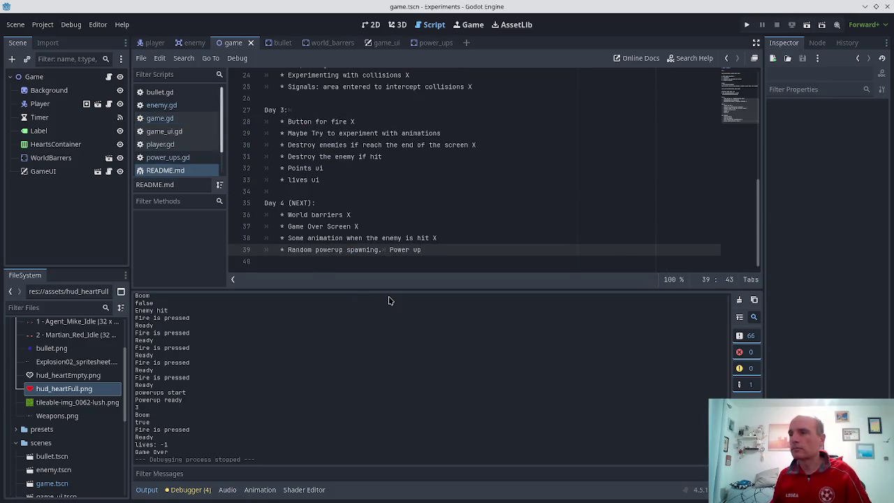
{"action": "key", "text": "Return"}
{"action": "key", "text": "Return"}
{"action": "type", "text": "Day 5:"}
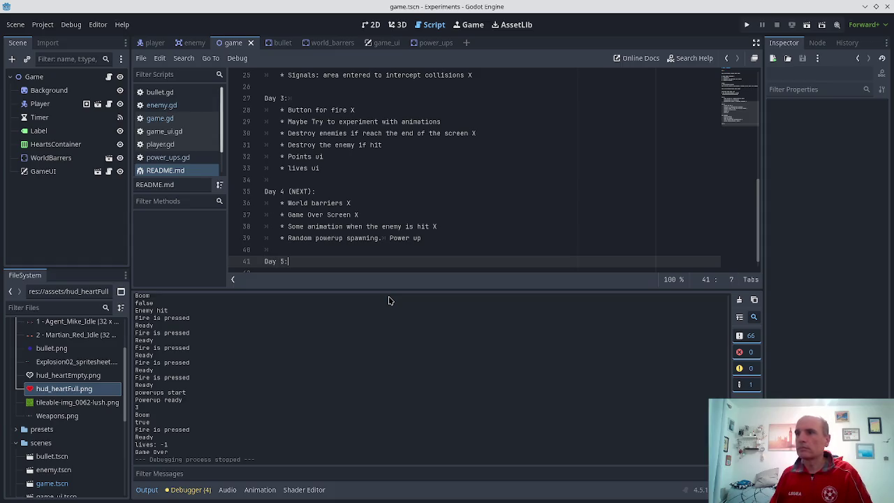
{"action": "key", "text": "Return"}
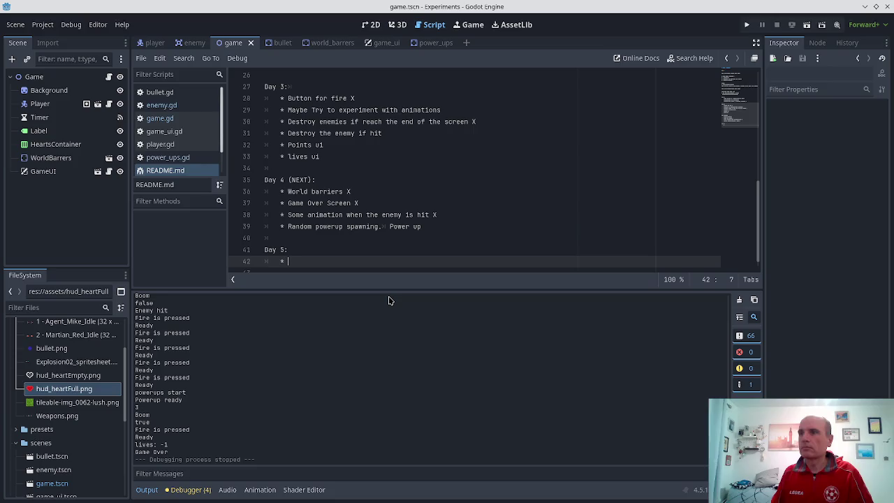